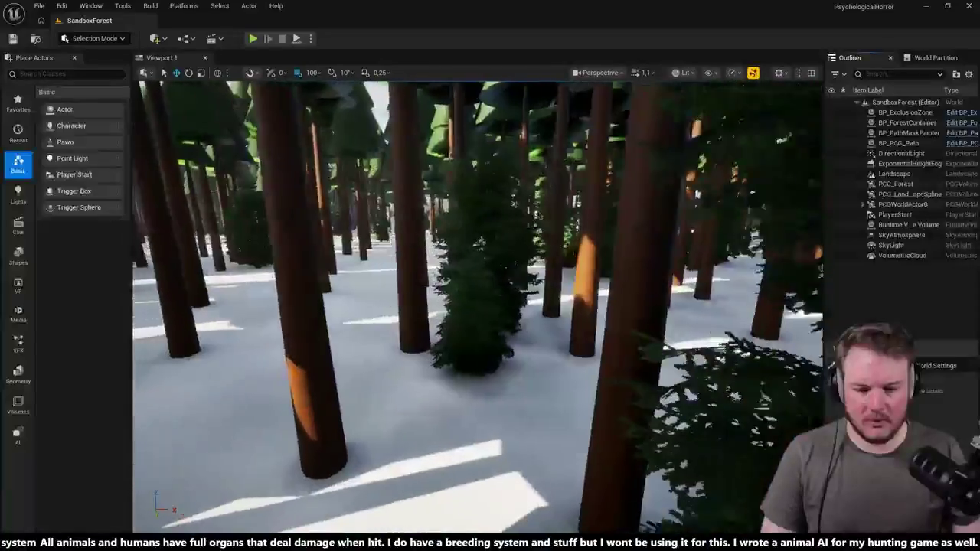
Step: Fly the viewport camera backward through the snowy forest
key(s)
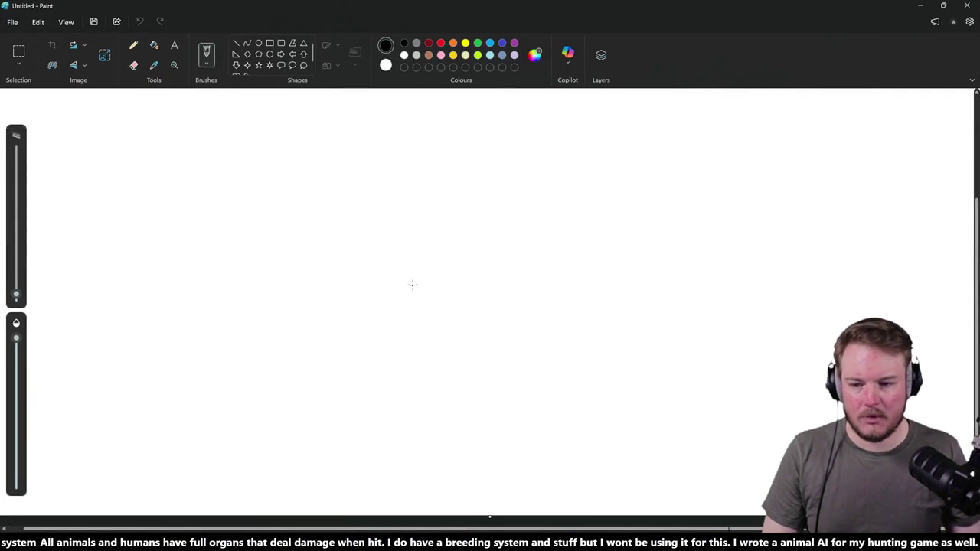
Step: Paste the forest screenshot into Paint and pick the red brush
key(alt)
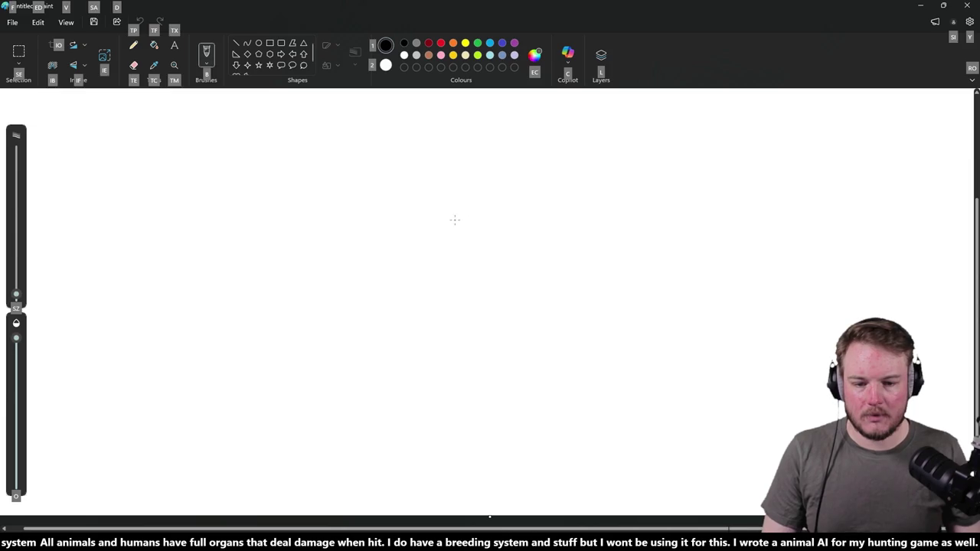
key(alt+Tab)
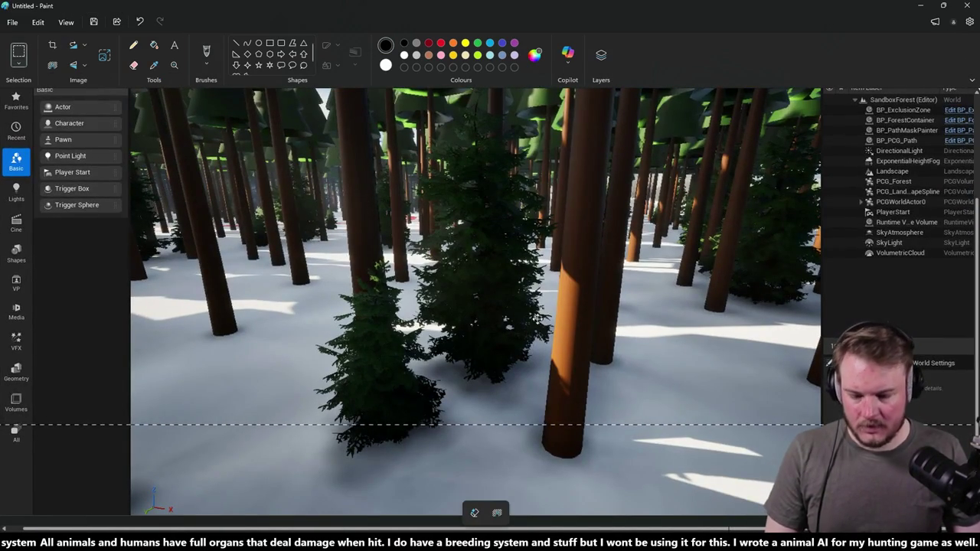
click(206, 51)
click(441, 42)
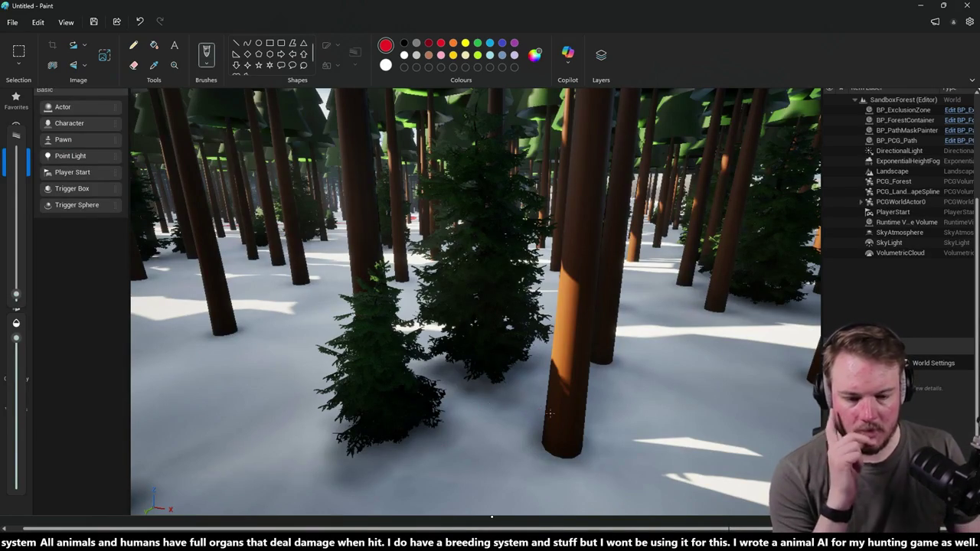
Step: Mark the trunk base and several trees, including the left fir, with red X's
drag(569, 442, 580, 453)
drag(580, 419, 545, 443)
mouse_move(595, 334)
mouse_down()
mouse_move(626, 369)
mouse_move(597, 367)
mouse_up()
mouse_move(474, 345)
mouse_down()
mouse_move(505, 366)
mouse_move(477, 368)
mouse_up()
mouse_move(396, 396)
mouse_down()
mouse_move(376, 412)
mouse_move(420, 431)
mouse_up()
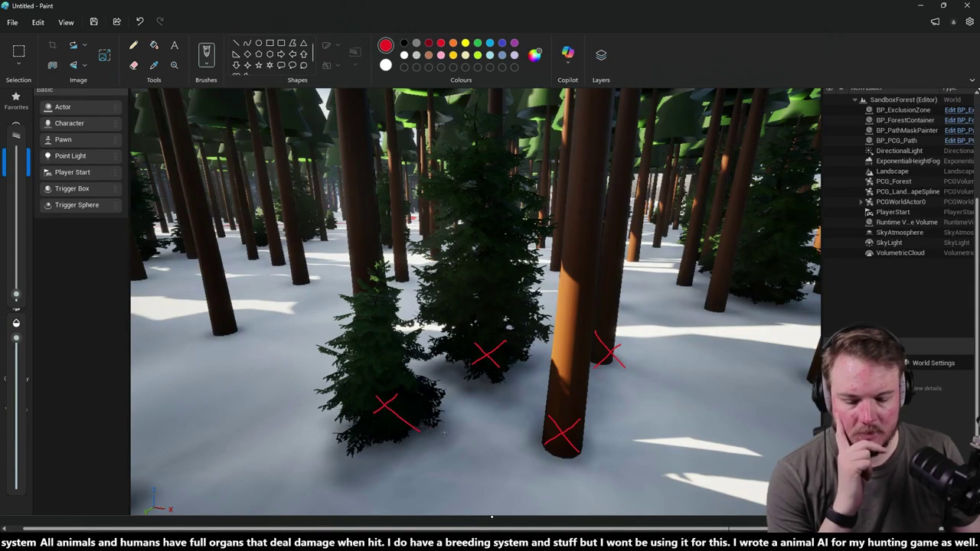
Step: Sketch small and tall tree outlines and draw arrows on the snow
mouse_move(480, 397)
mouse_down()
mouse_move(485, 434)
mouse_move(486, 390)
mouse_up()
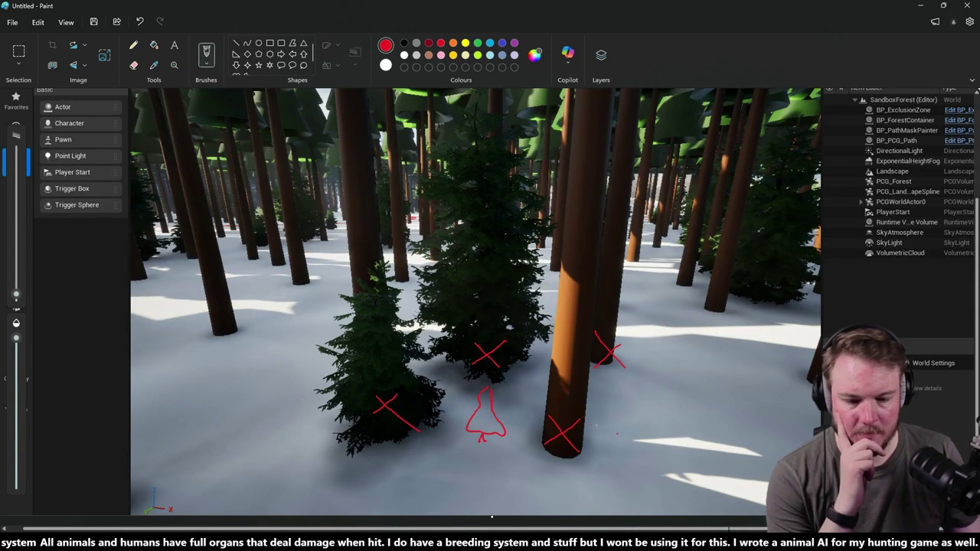
mouse_move(534, 368)
mouse_down()
mouse_move(522, 425)
mouse_move(545, 392)
mouse_move(541, 440)
mouse_up()
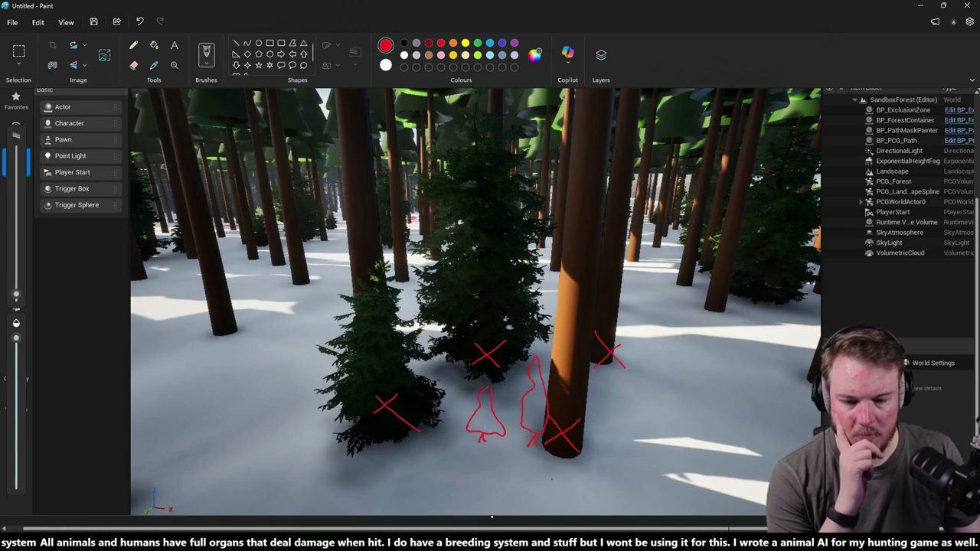
drag(410, 289, 408, 312)
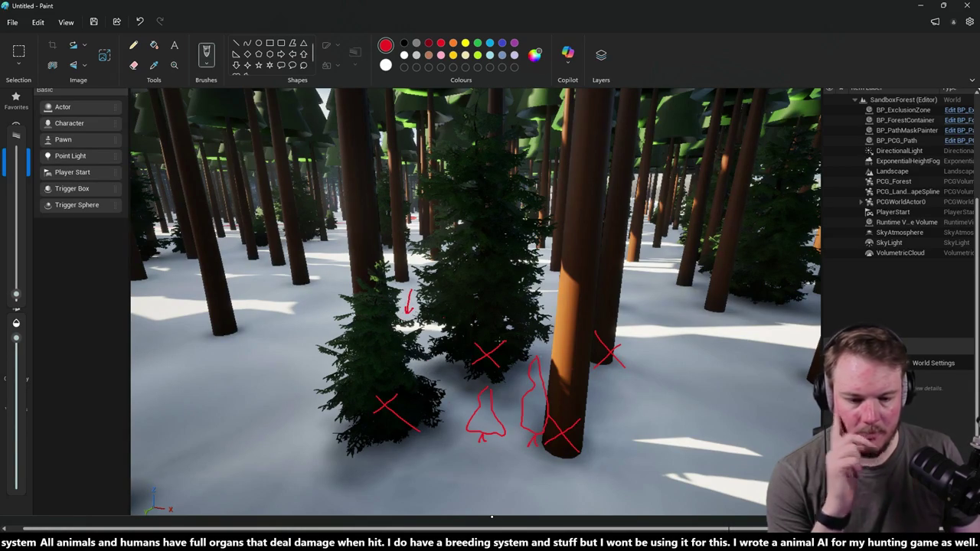
mouse_move(680, 334)
mouse_down()
mouse_move(668, 391)
mouse_move(684, 382)
mouse_up()
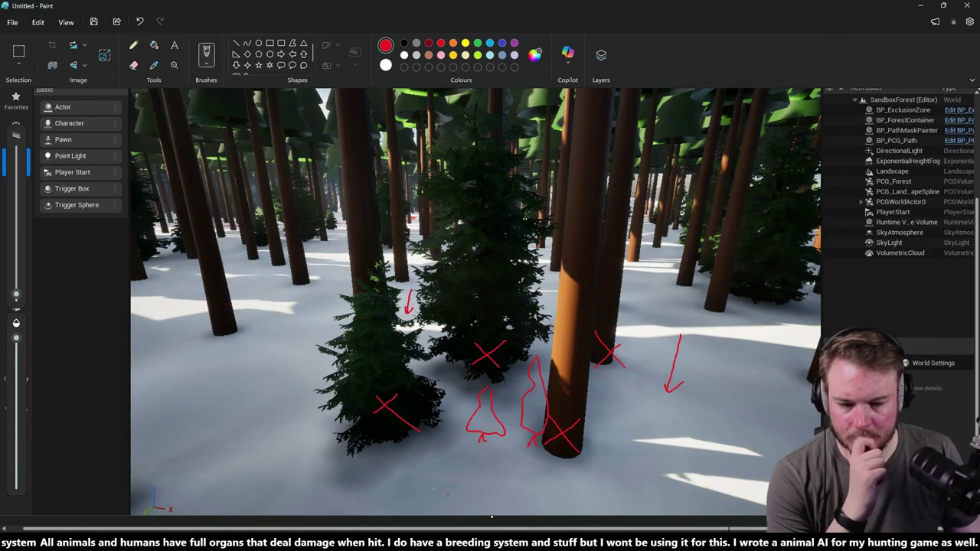
Step: Outline the area around the marked trees and undo the stray stroke along the left fir
mouse_move(396, 314)
mouse_down()
mouse_move(257, 434)
mouse_move(469, 450)
mouse_move(650, 443)
mouse_move(770, 404)
mouse_move(576, 309)
mouse_move(387, 312)
mouse_up()
mouse_move(377, 258)
mouse_down()
mouse_move(330, 417)
mouse_move(435, 442)
mouse_up()
key(ctrl+z)
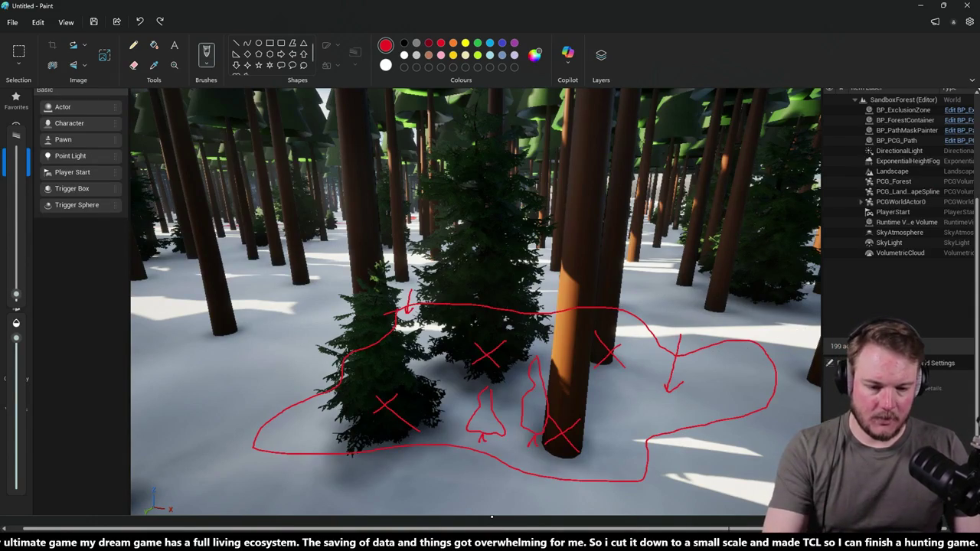
Step: Close the marked-up Paint sketch to return to the editor
click(967, 5)
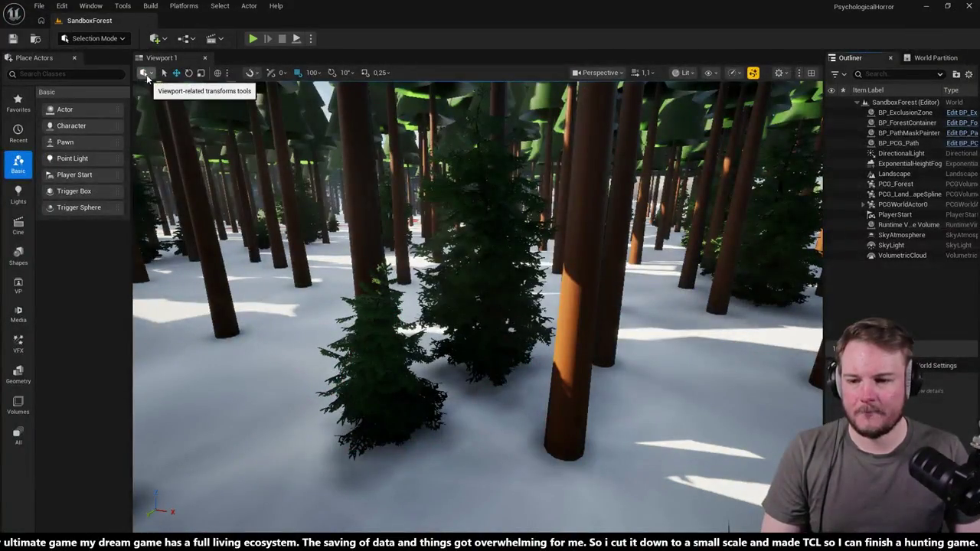
Step: Select the PCG_Forest actor and open its graph, framing the Pine, Fir Large and Fir Medium branches
click(445, 331)
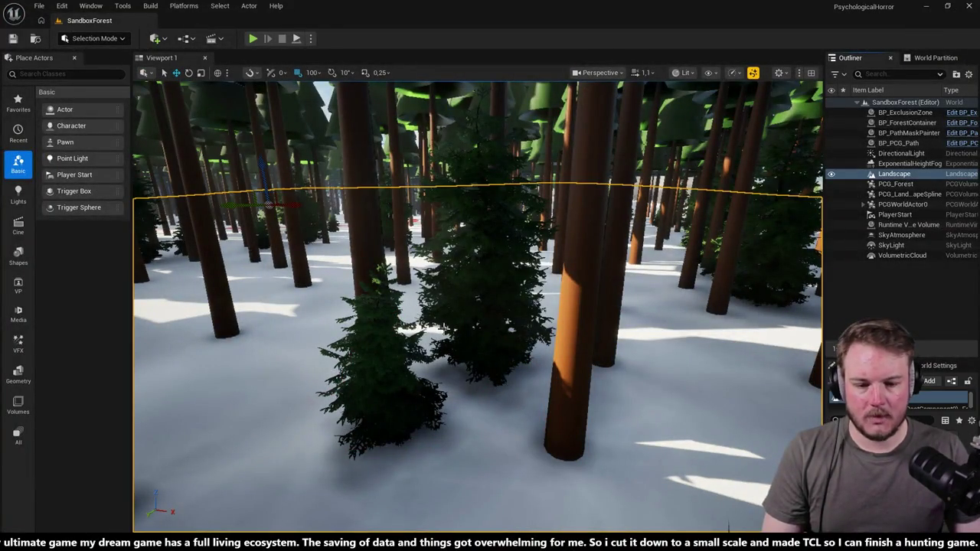
click(892, 184)
mouse_move(881, 359)
mouse_down()
mouse_move(881, 291)
mouse_move(763, 287)
mouse_up()
scroll(789, 413, up, 5)
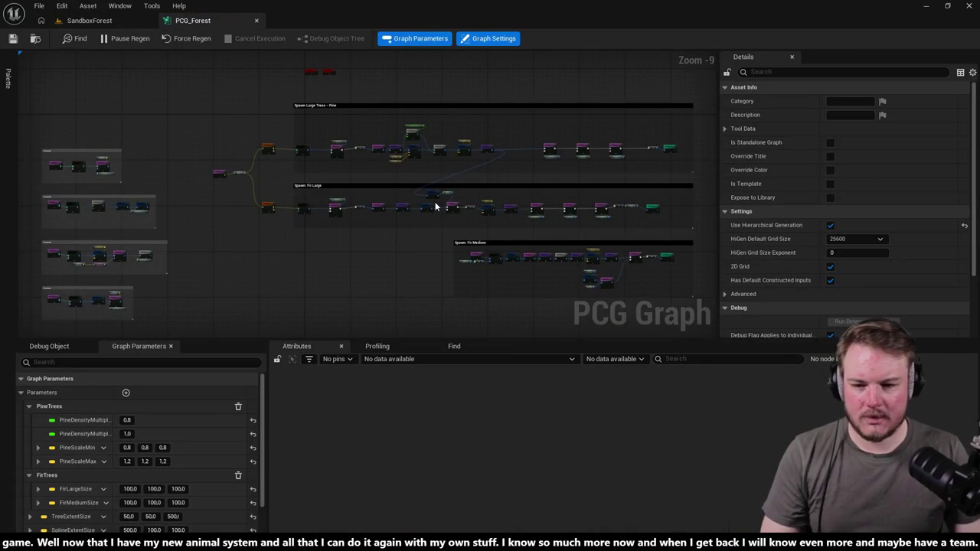
scroll(409, 212, down, 3)
drag(368, 231, 371, 201)
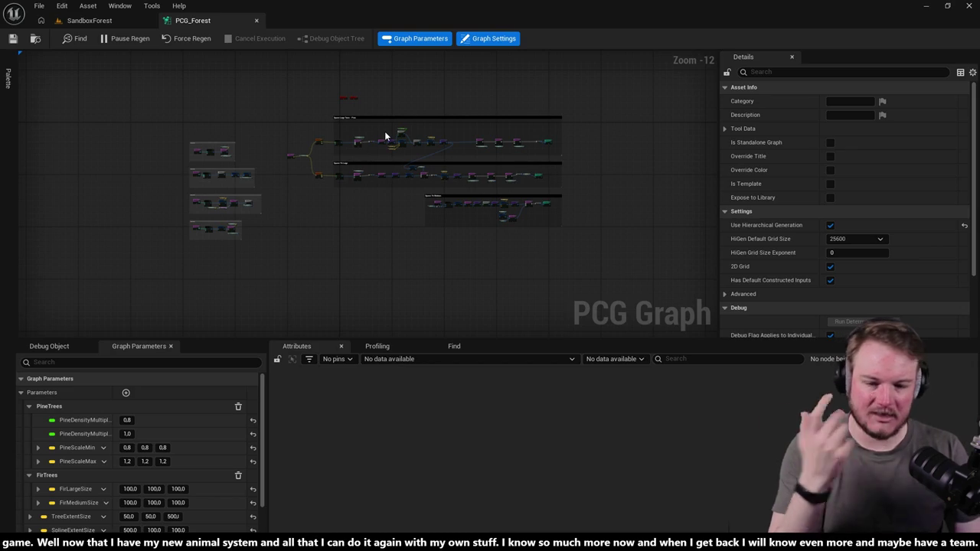
scroll(338, 153, up, 2)
scroll(338, 150, up, 9)
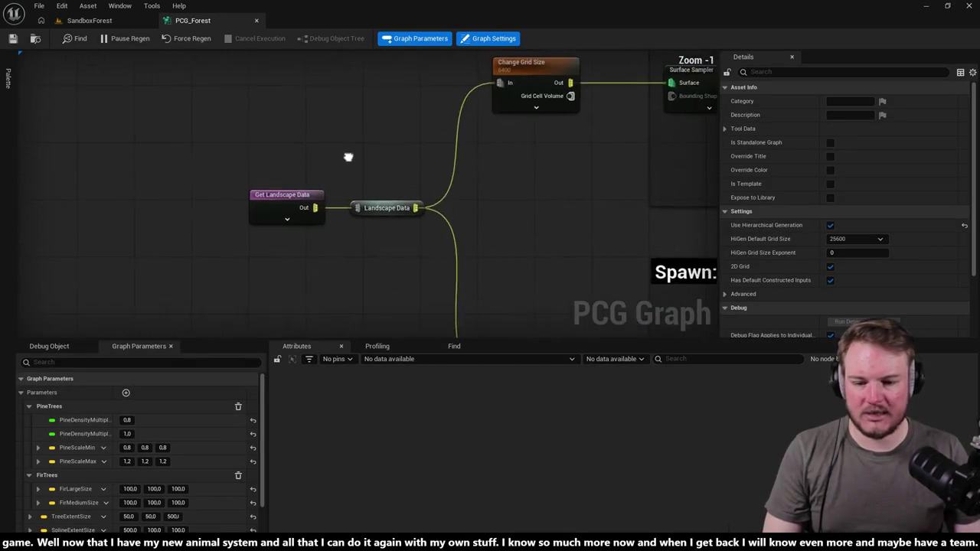
scroll(370, 165, down, 3)
scroll(374, 170, up, 3)
Step: Add a Landscape Data reroute feeding Change Grid Size and move it upward
right_click(377, 180)
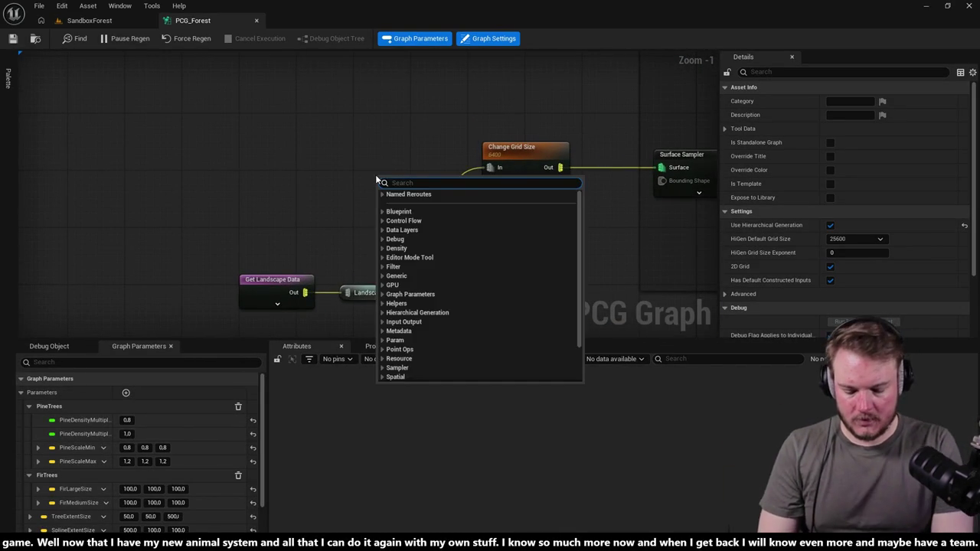
text(land)
key(Escape)
drag(437, 182, 491, 167)
drag(416, 234, 383, 200)
alt+click(421, 208)
drag(370, 154, 475, 98)
key(Delete)
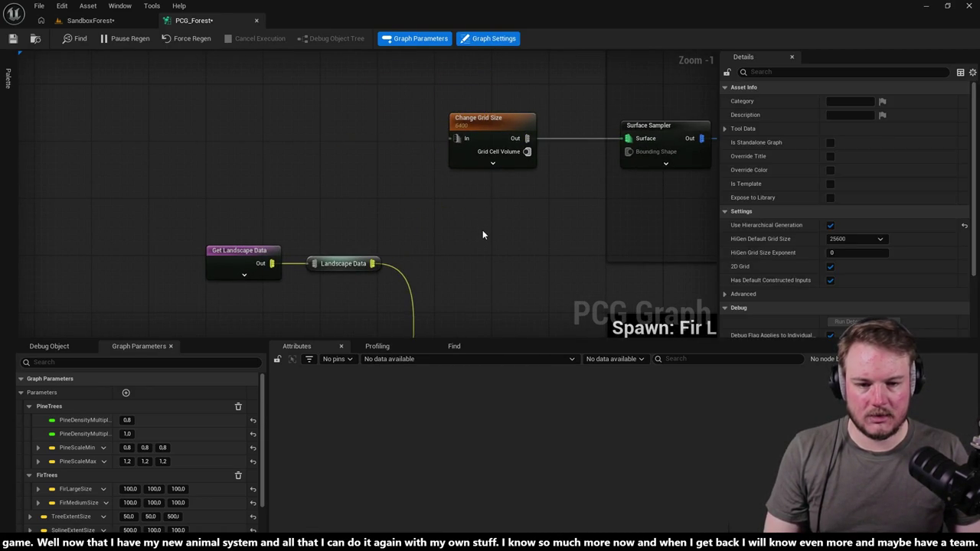
key(ctrl+z)
Step: Duplicate the Landscape Data reroute above Fir Large's Change Grid Size and wire it into the In pin
key(ctrl+d)
scroll(404, 107, down, 1)
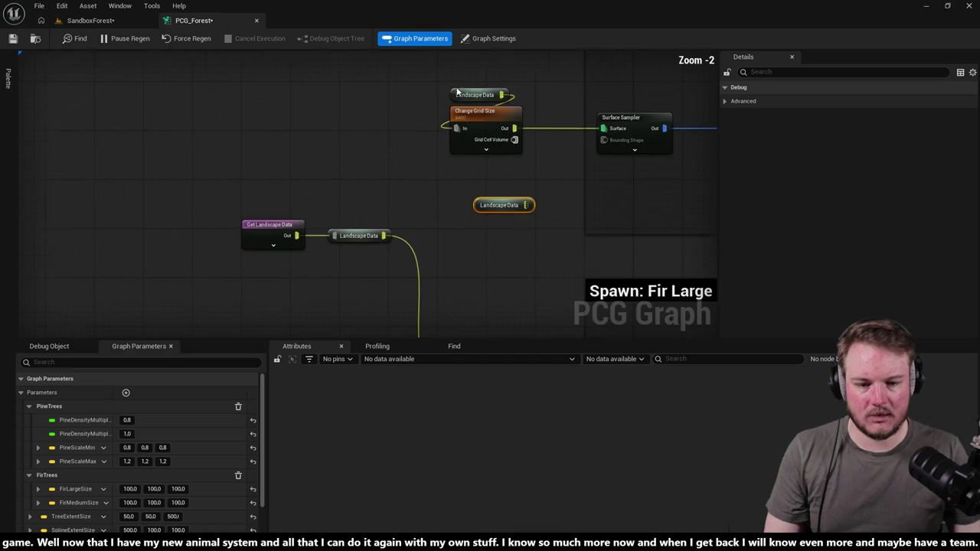
scroll(411, 103, down, 1)
mouse_move(450, 136)
mouse_down()
mouse_move(429, 265)
mouse_move(367, 285)
mouse_up()
scroll(375, 275, down, 1)
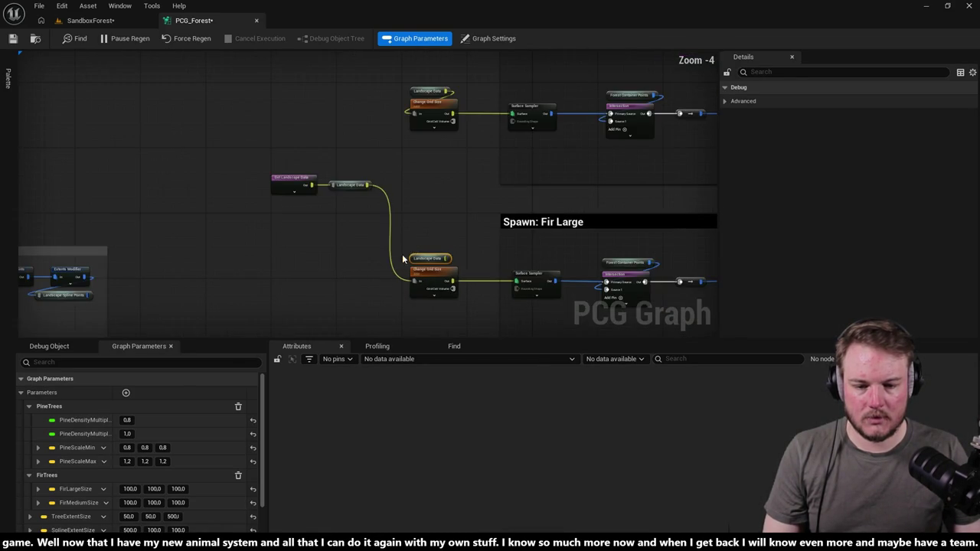
scroll(411, 256, up, 4)
drag(375, 285, 406, 223)
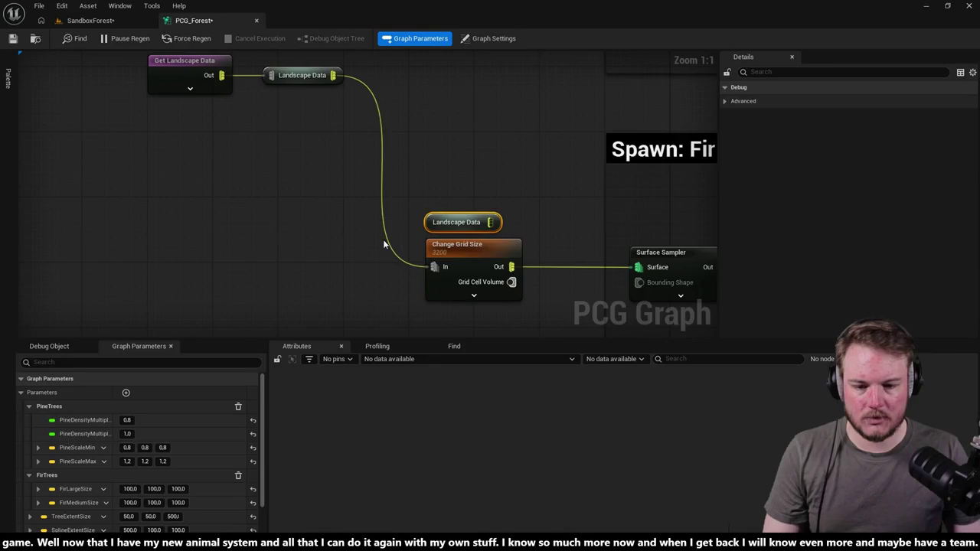
alt+click(434, 266)
mouse_move(491, 222)
mouse_down()
mouse_move(440, 249)
mouse_move(433, 266)
mouse_up()
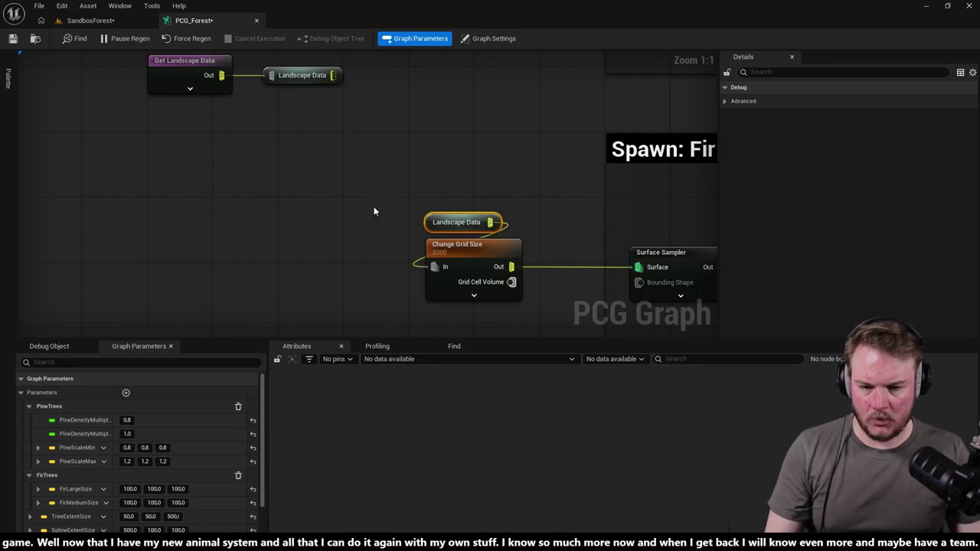
Step: Box-select the Get Landscape Data and Landscape Data nodes together
drag(422, 144, 326, 212)
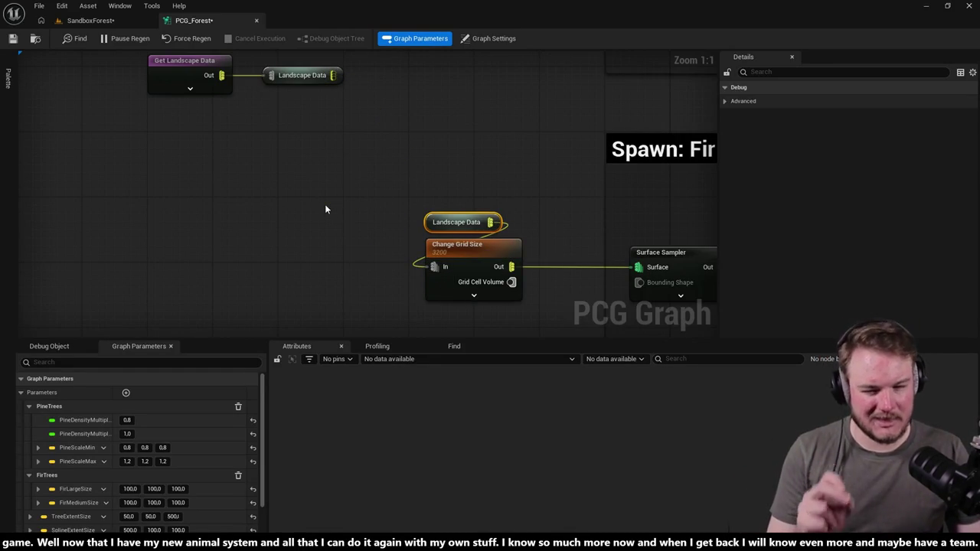
drag(340, 166, 453, 251)
drag(194, 105, 376, 161)
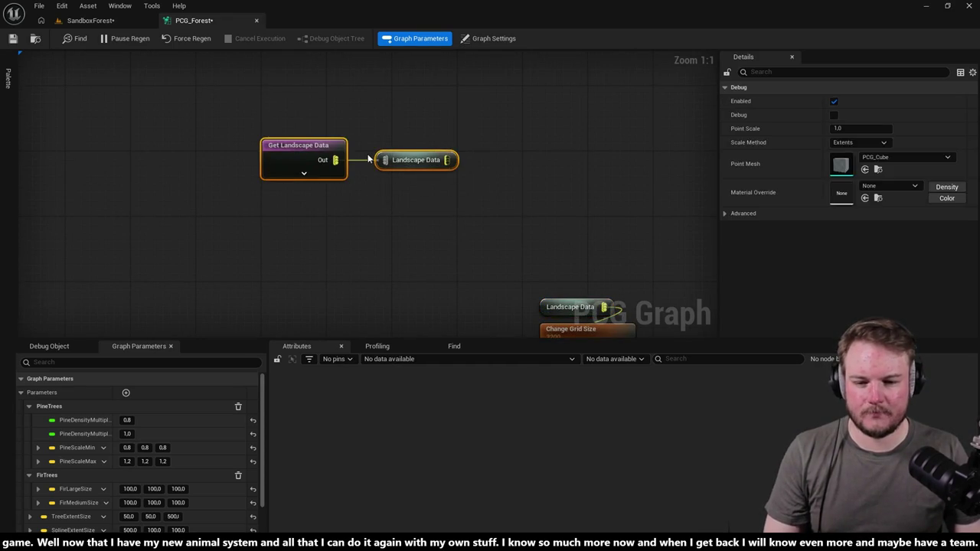
Step: Wrap the two landscape nodes in a comment box, move it up-left and enlarge it
key(c)
click(247, 81)
mouse_move(254, 127)
mouse_down()
mouse_move(218, 111)
mouse_move(230, 103)
mouse_up()
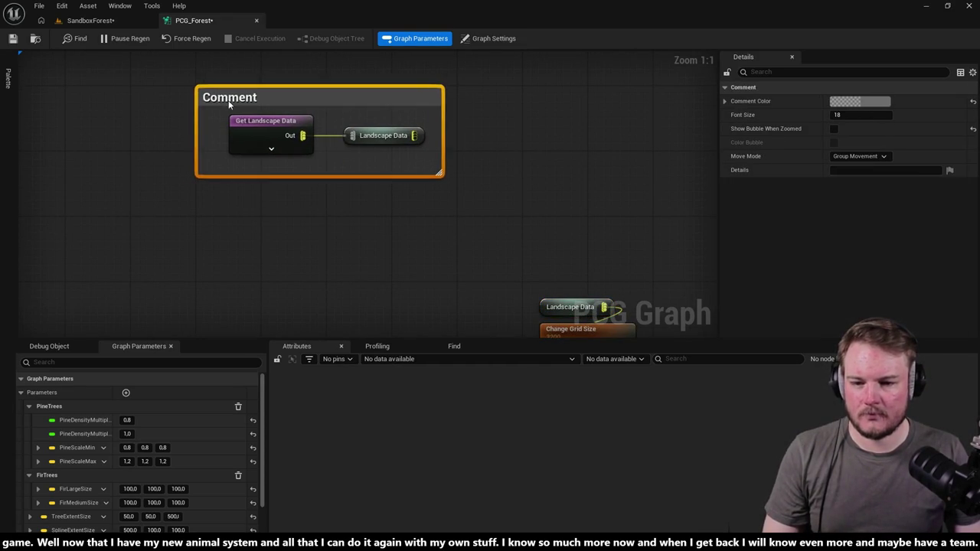
click(447, 186)
mouse_move(439, 174)
mouse_down()
mouse_move(460, 221)
mouse_move(453, 214)
mouse_up()
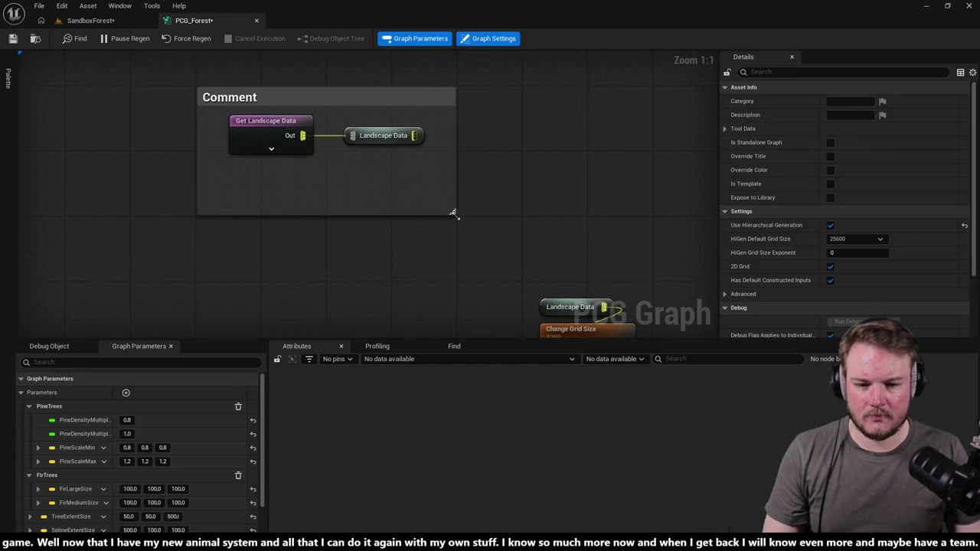
Step: Title the comment 'Landscape Data'
double_click(266, 102)
text(Landscape)
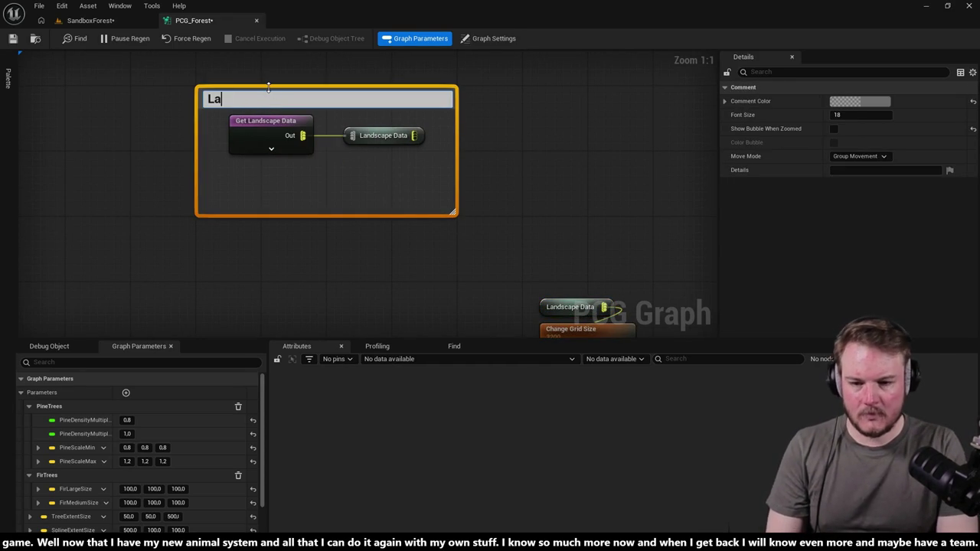
text(ape Data)
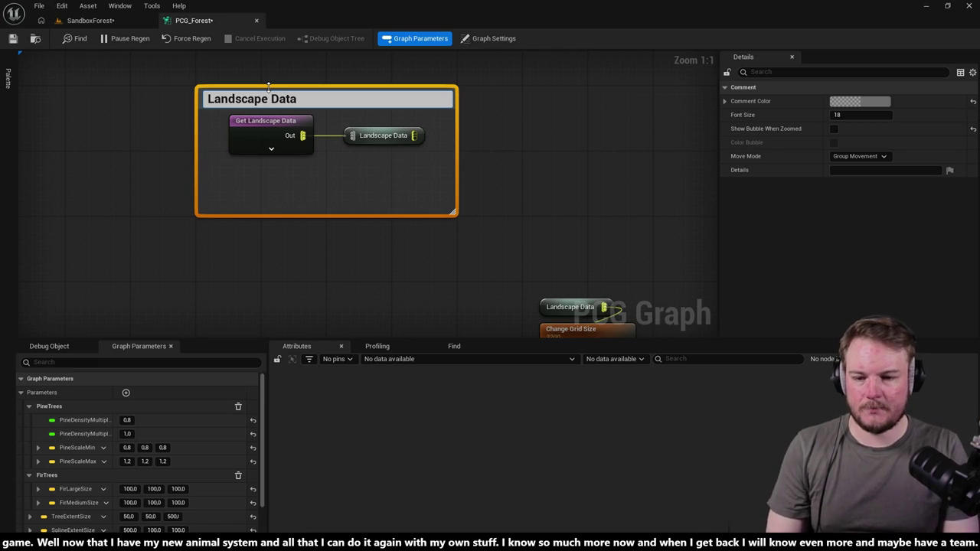
key(Return)
click(234, 127)
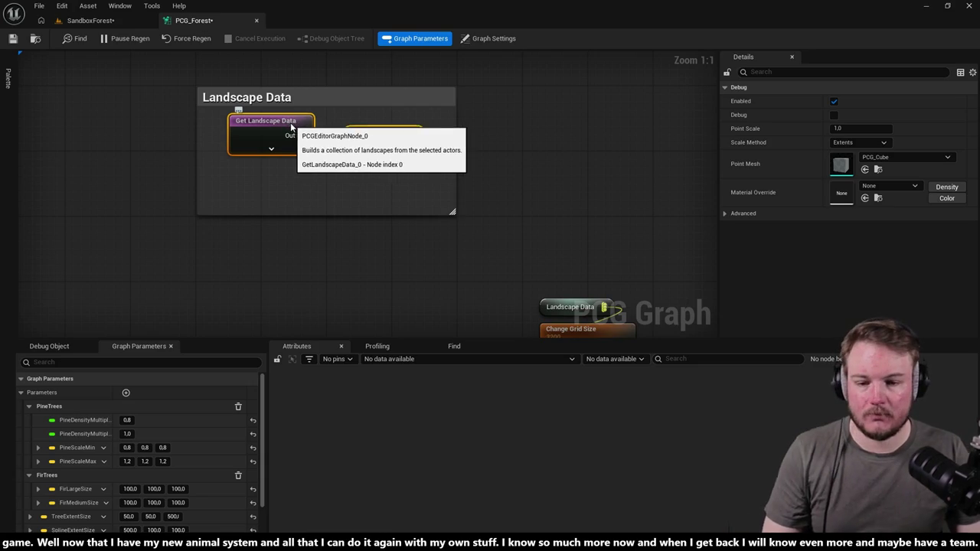
Step: Change the Landscape Data comment's colour to black
click(241, 98)
click(878, 102)
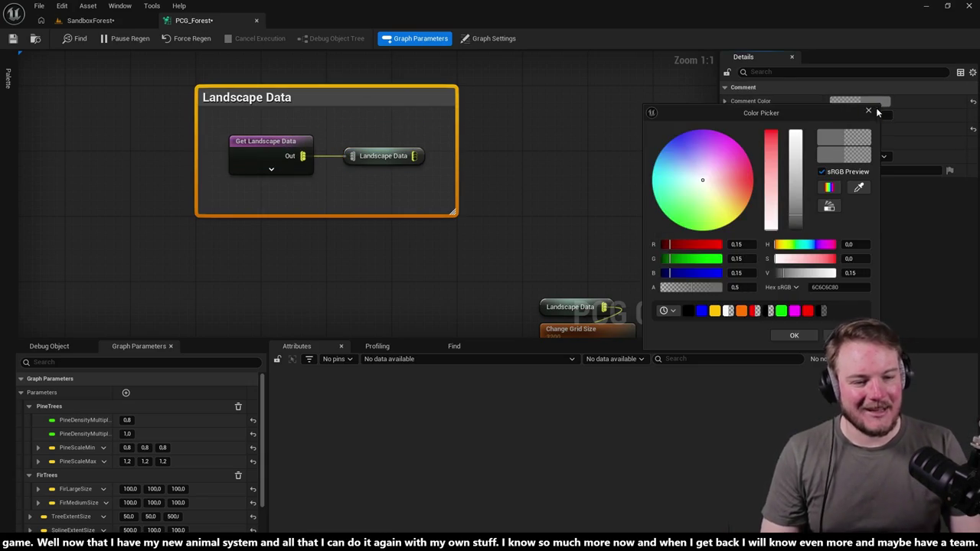
drag(795, 192, 796, 230)
click(790, 338)
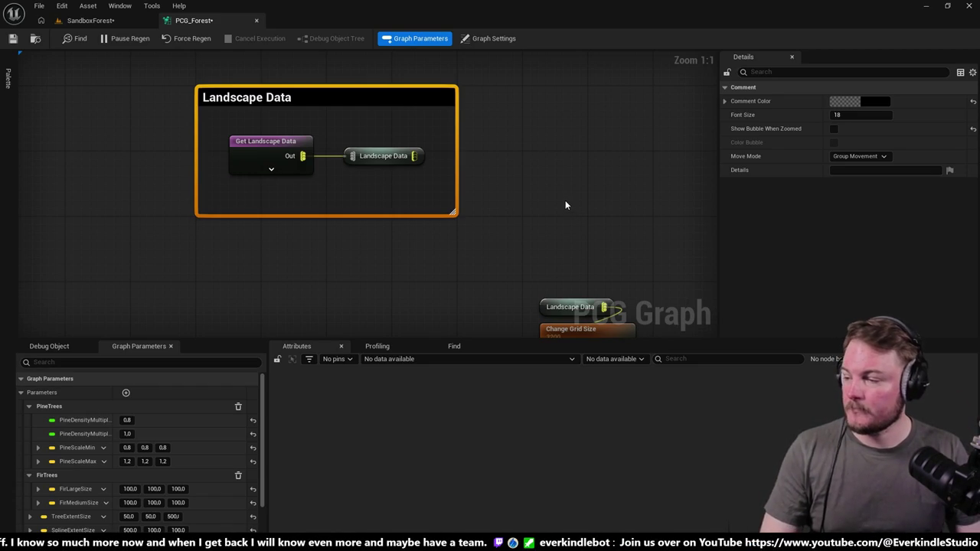
scroll(565, 201, down, 7)
scroll(440, 172, up, 4)
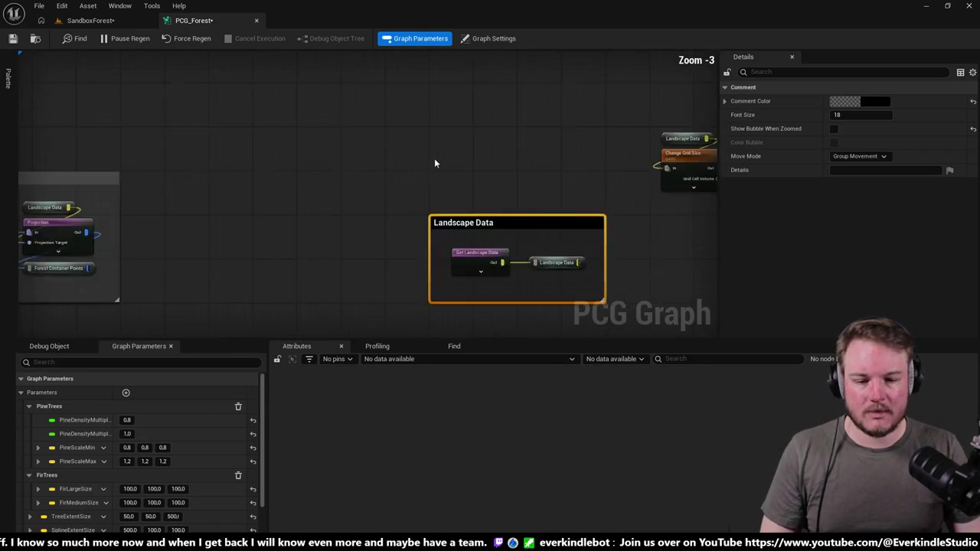
Step: Move the Landscape Data comment up-left and pan to the start of the Pine branch
mouse_move(548, 297)
mouse_down()
mouse_move(440, 253)
mouse_move(418, 125)
mouse_up()
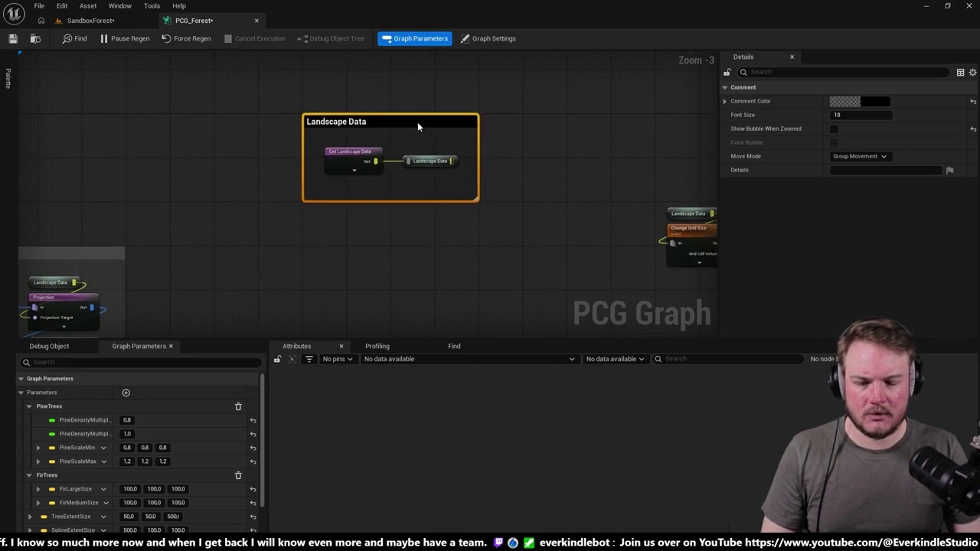
drag(542, 133, 192, 138)
scroll(571, 177, down, 6)
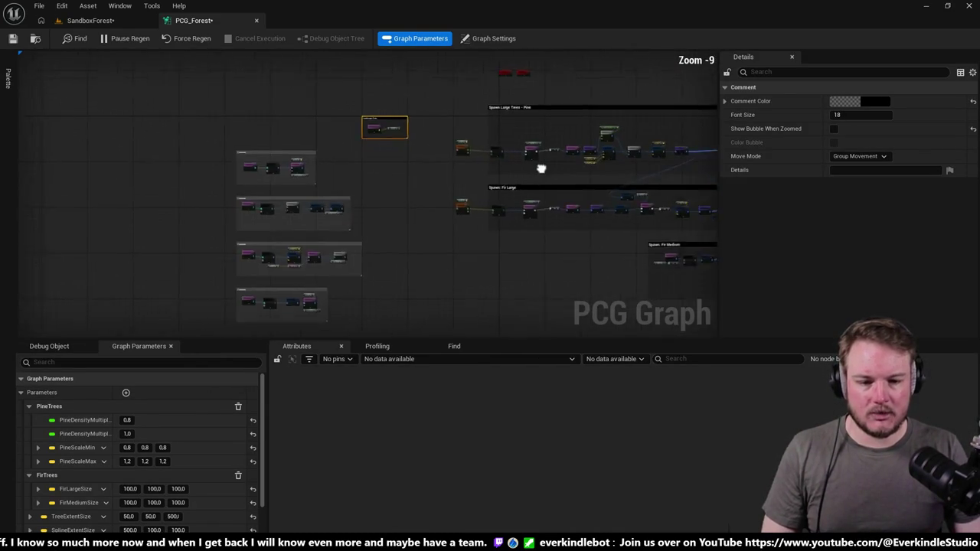
scroll(572, 176, up, 6)
mouse_move(337, 100)
mouse_down()
mouse_move(427, 134)
mouse_move(227, 129)
mouse_up()
Step: Inspect the Pine Change Grid Size node's settings, then the graph-wide settings
click(229, 197)
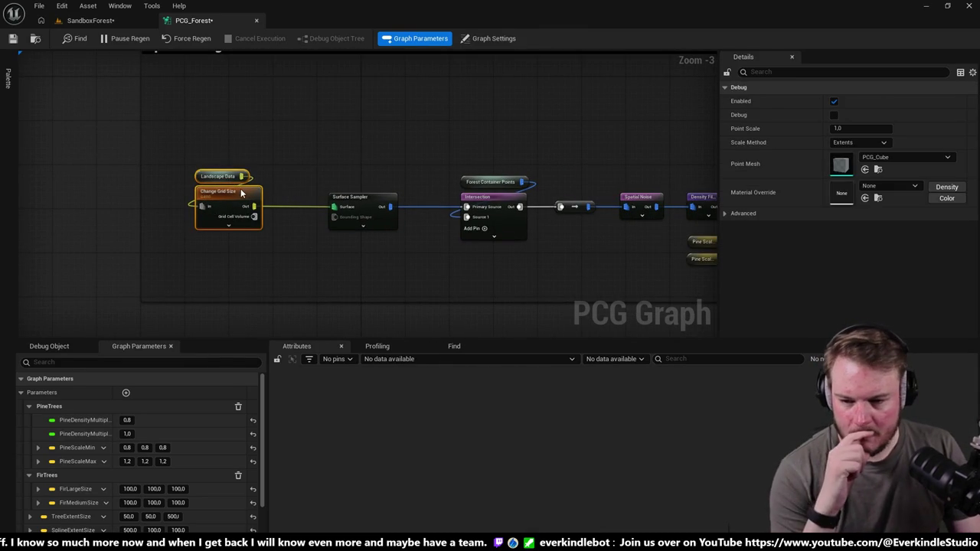
click(234, 193)
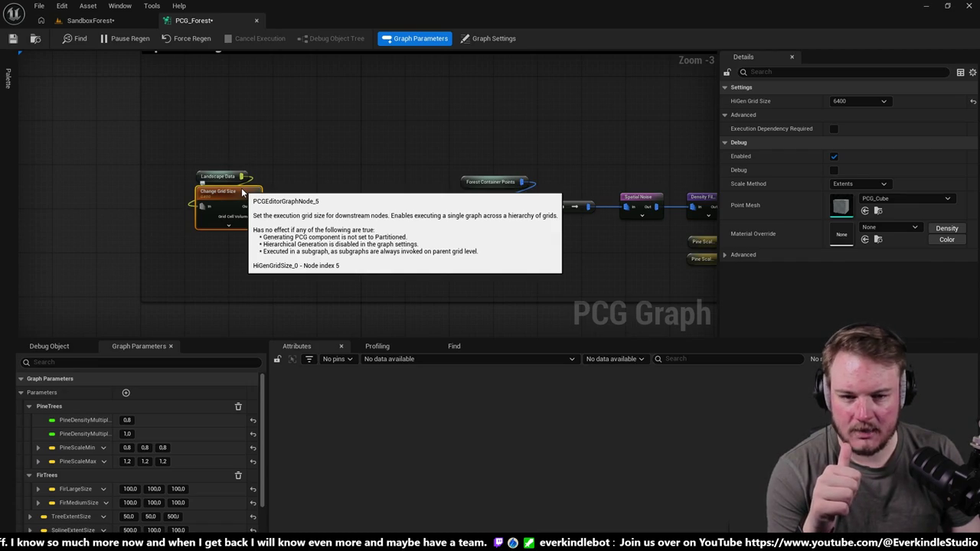
click(502, 39)
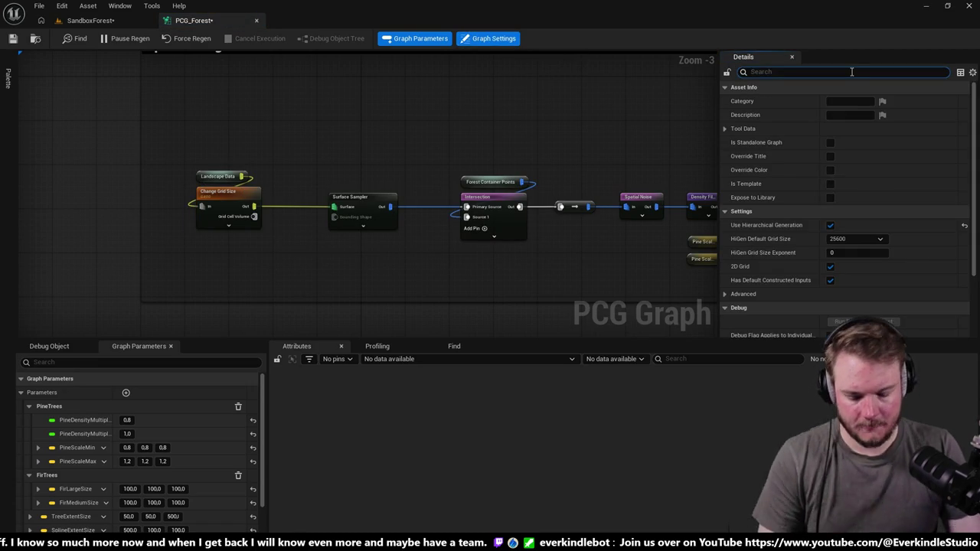
Step: Filter the graph settings by 'hier' and turn off Use Hierarchical Generation
text(hier)
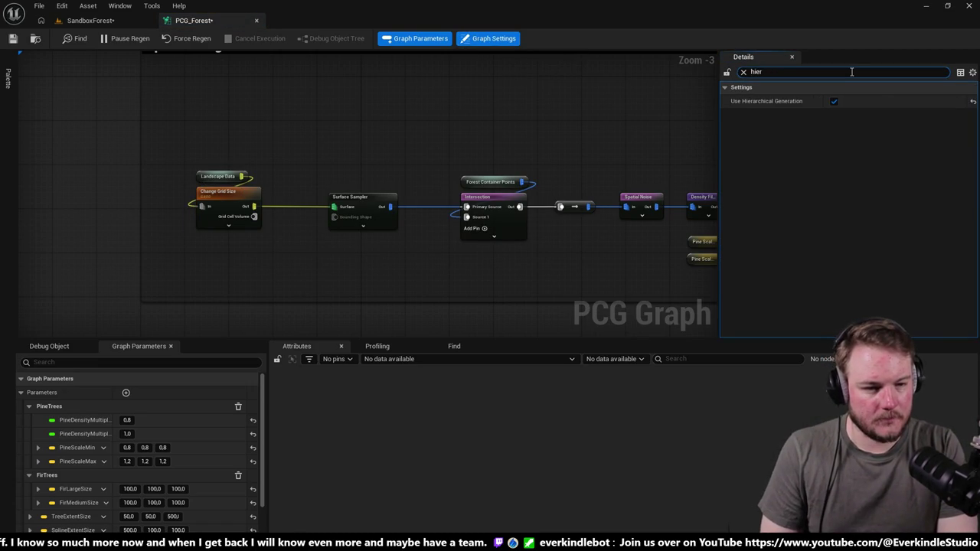
mouse_move(236, 197)
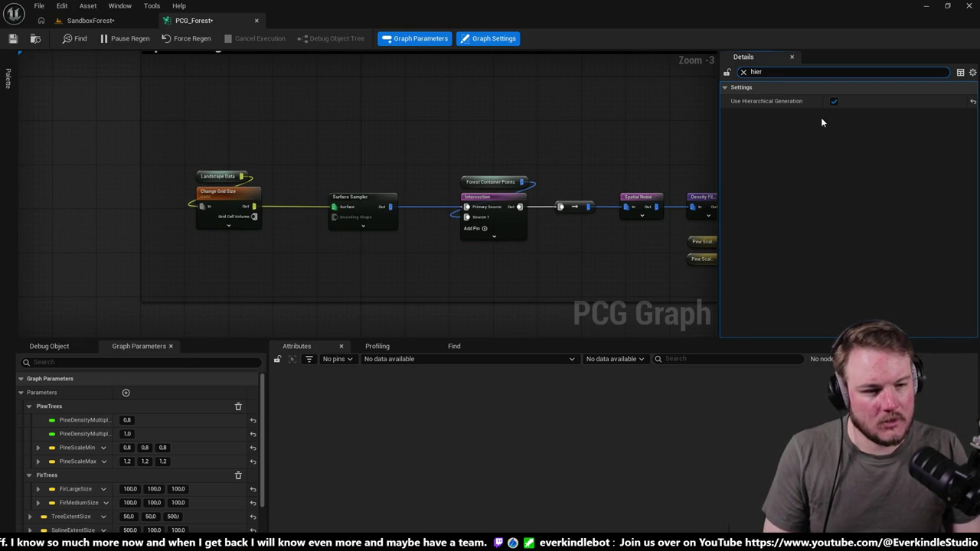
click(834, 102)
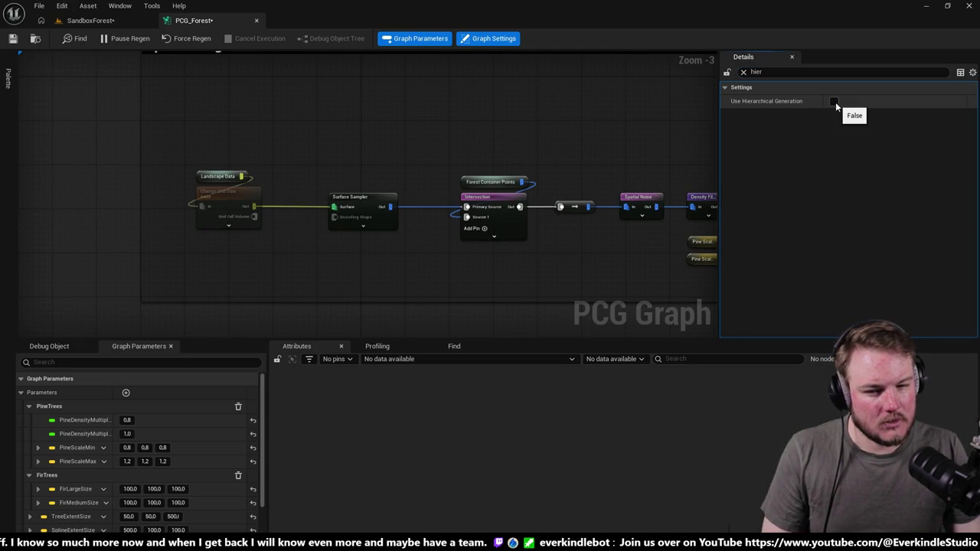
Step: Check Change Grid Size's hierarchical settings with a 'hier' filter, then clear the filter
click(237, 193)
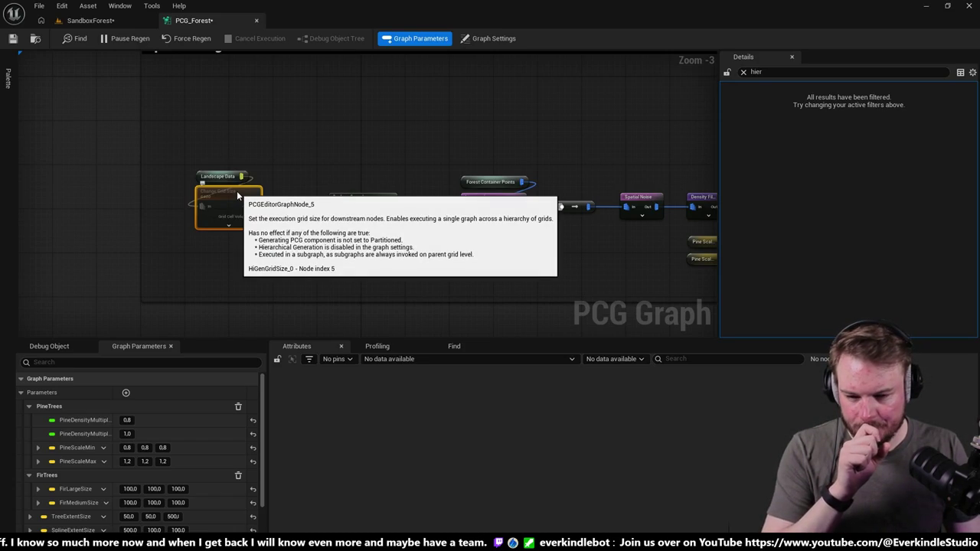
click(772, 72)
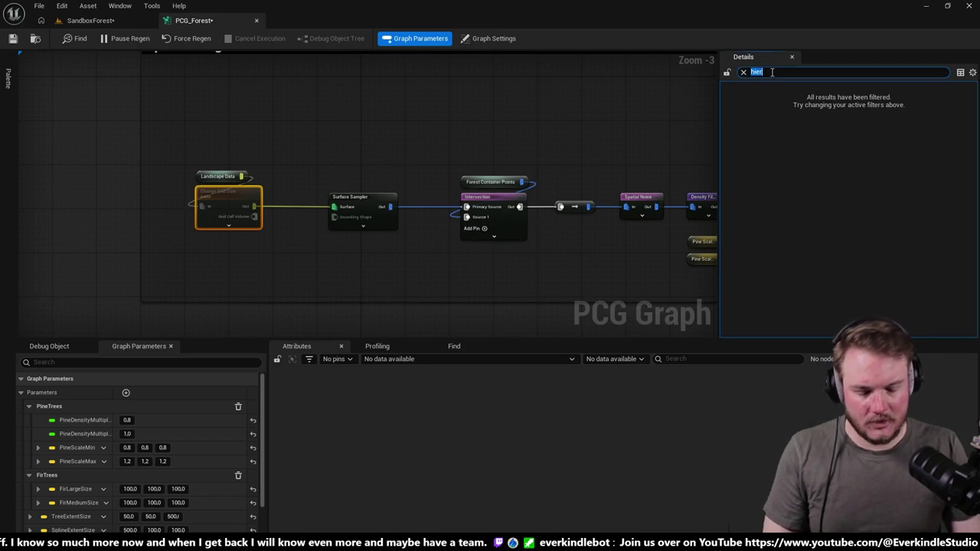
text(hioer)
key(BackSpace)
key(BackSpace)
key(BackSpace)
text(er)
click(974, 73)
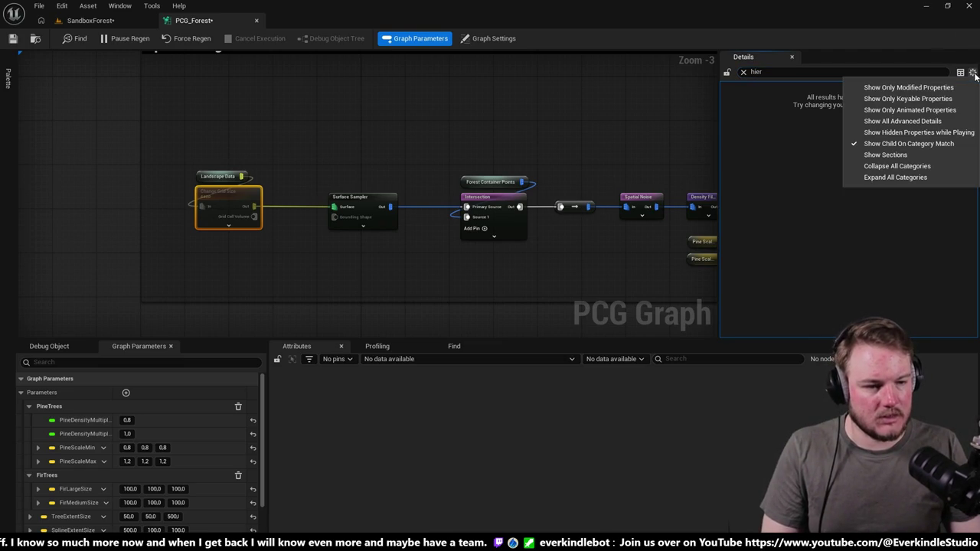
click(762, 89)
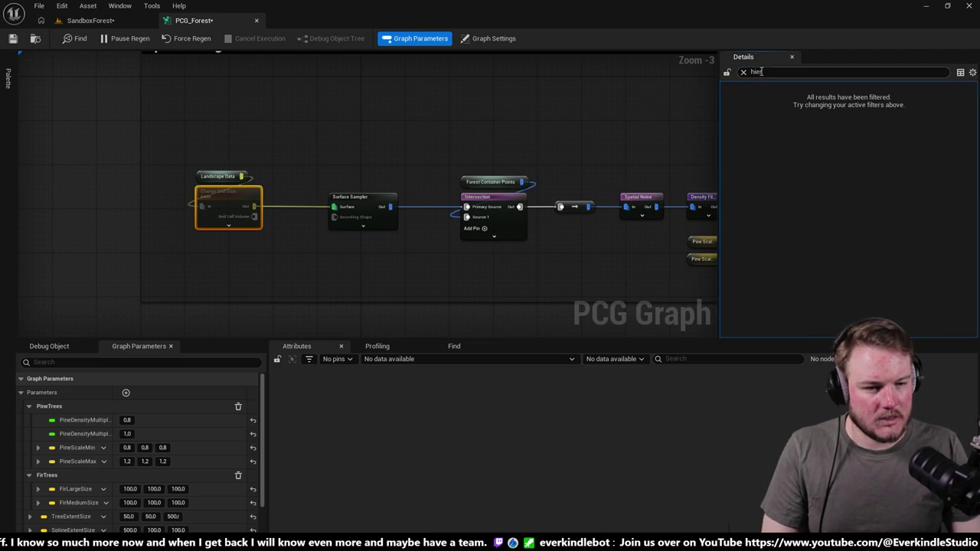
click(744, 72)
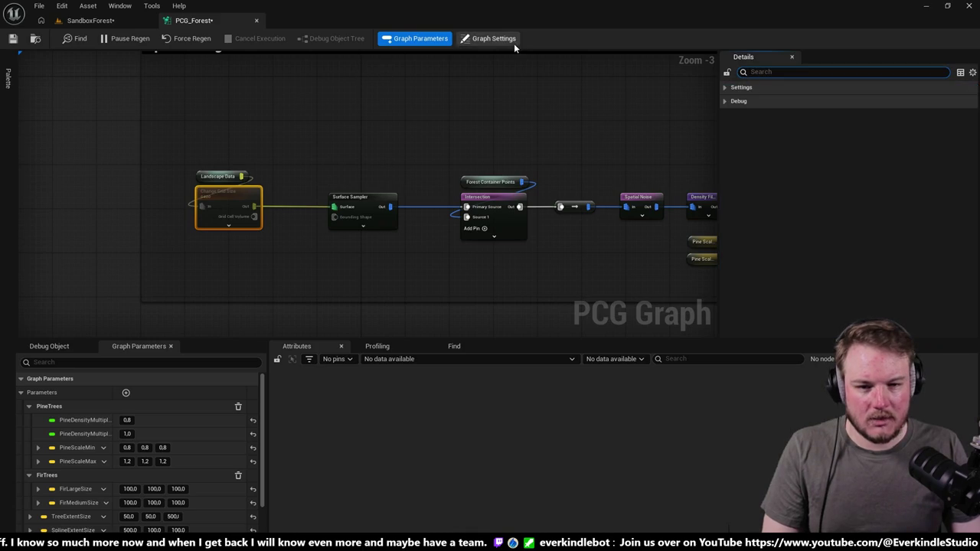
Step: Re-enable Use Hierarchical Generation in the graph settings and return to the SandboxForest level
click(511, 42)
click(807, 70)
text(hier)
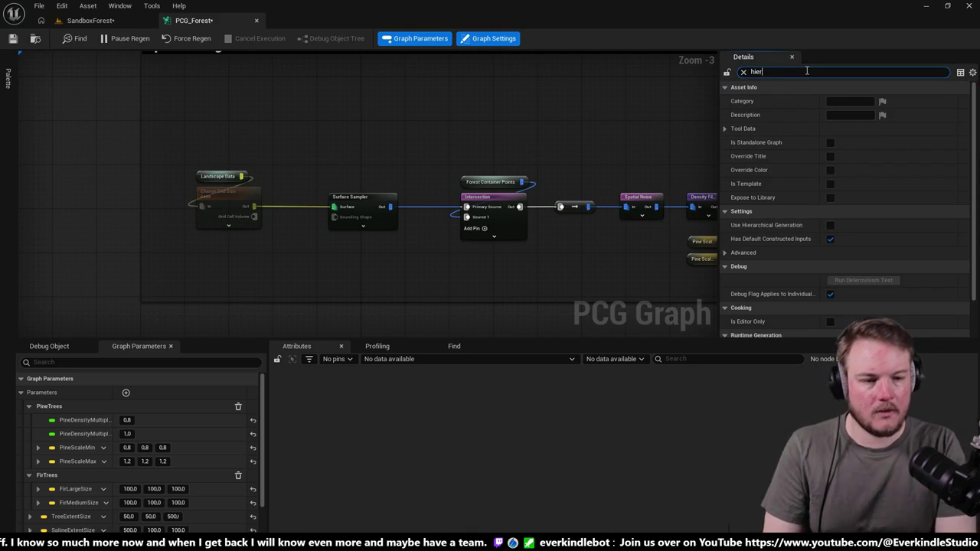
click(834, 101)
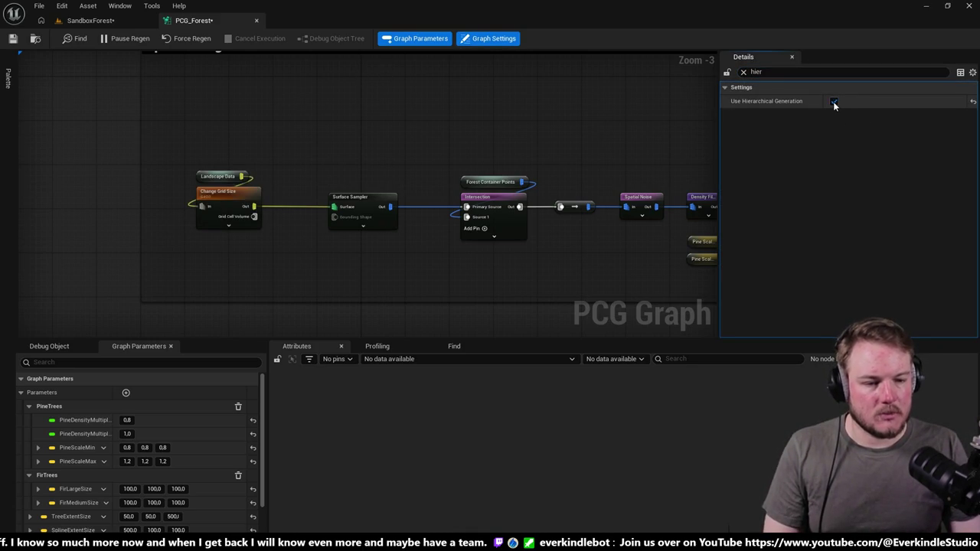
click(70, 23)
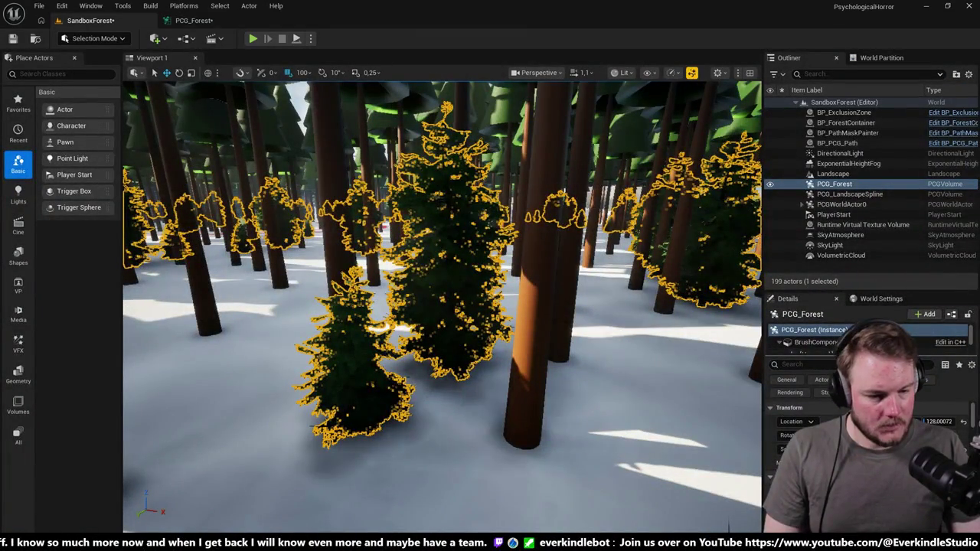
Step: Select the forest volume's PCG component and enable partitioning
click(812, 421)
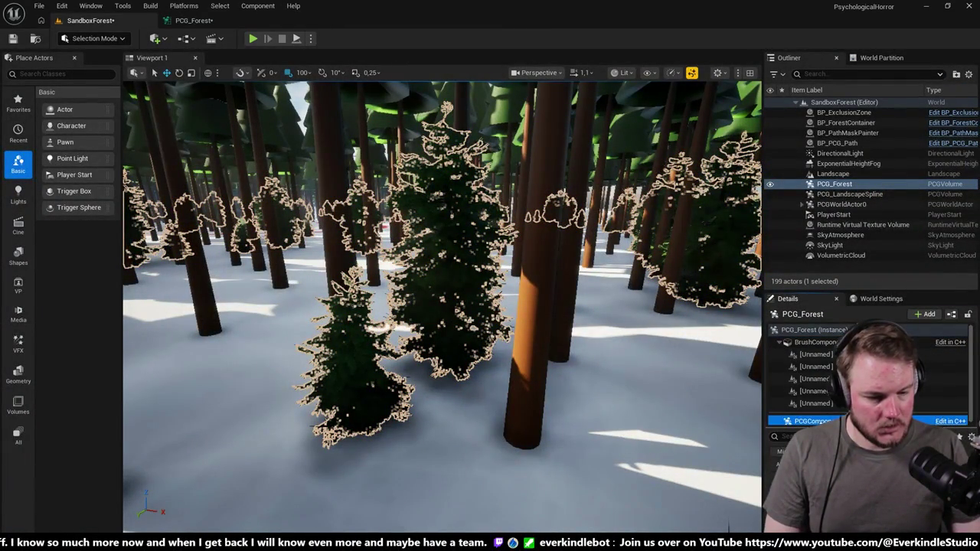
scroll(812, 383, down, 3)
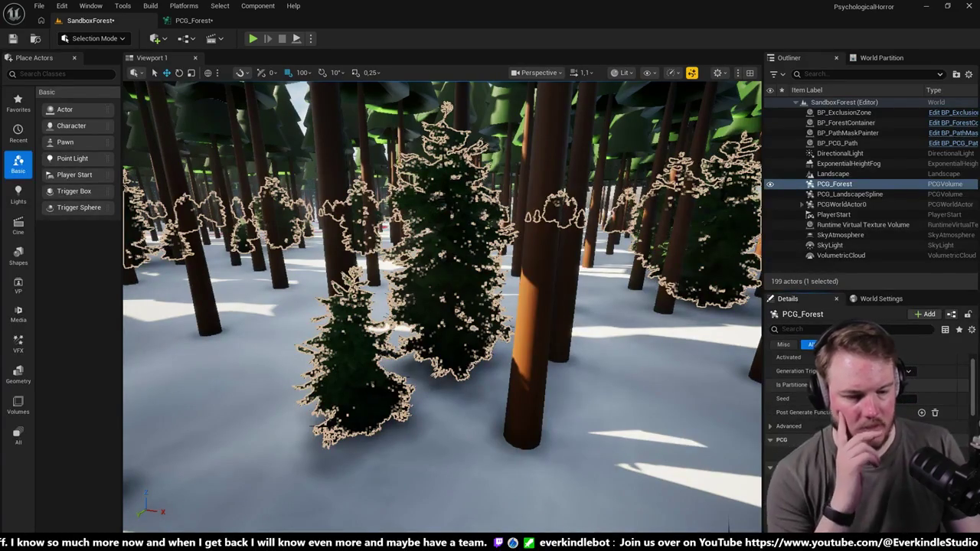
click(214, 21)
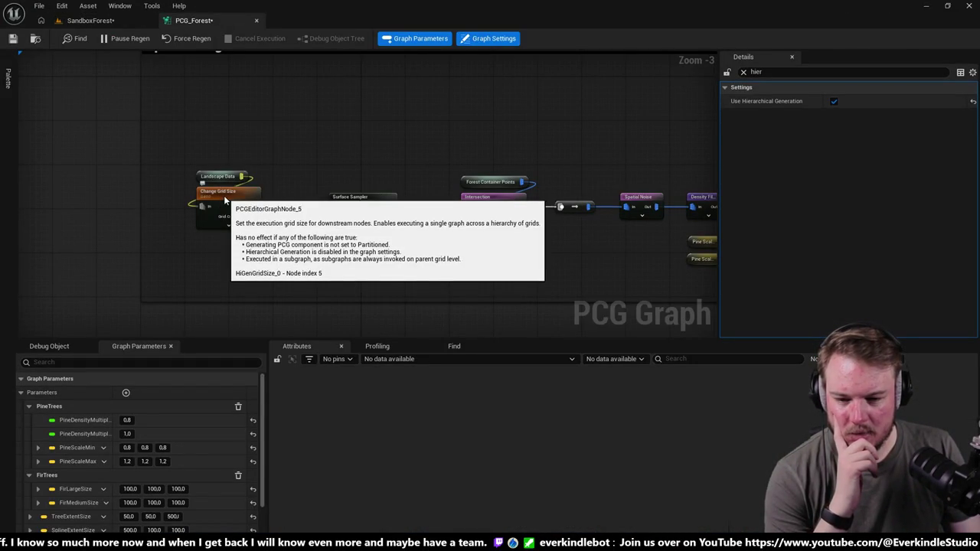
click(85, 21)
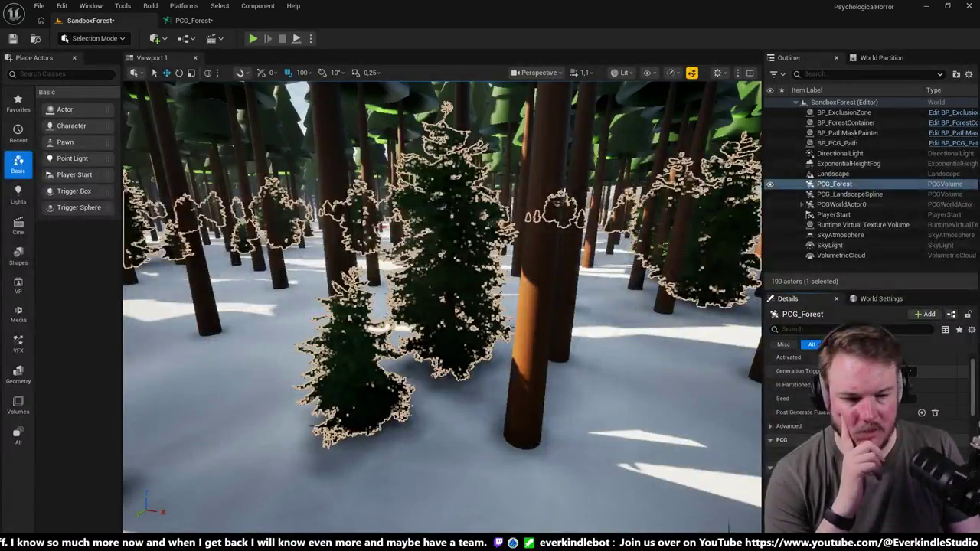
click(907, 384)
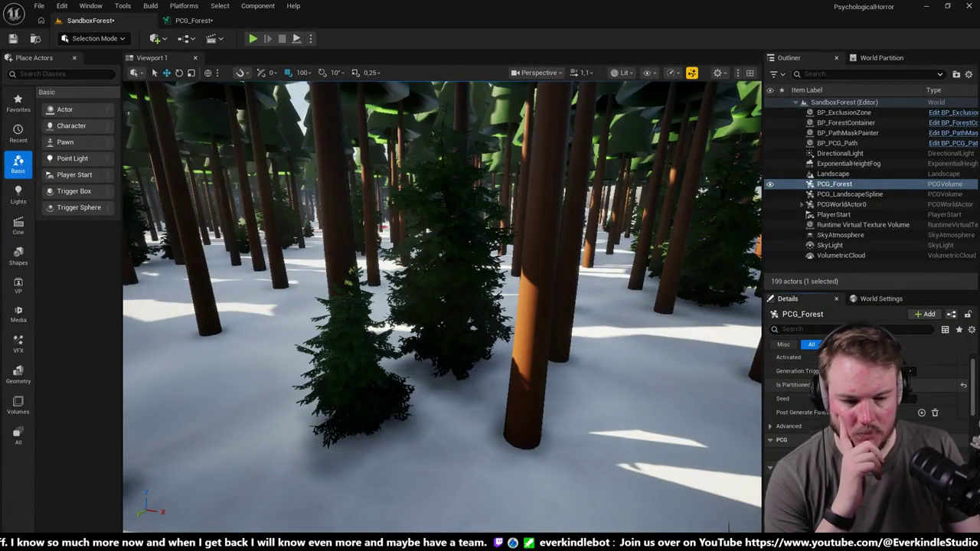
Step: Inspect the Pine branch's Change Grid Size and Surface Sampler node settings in the PCG_Forest graph
click(181, 23)
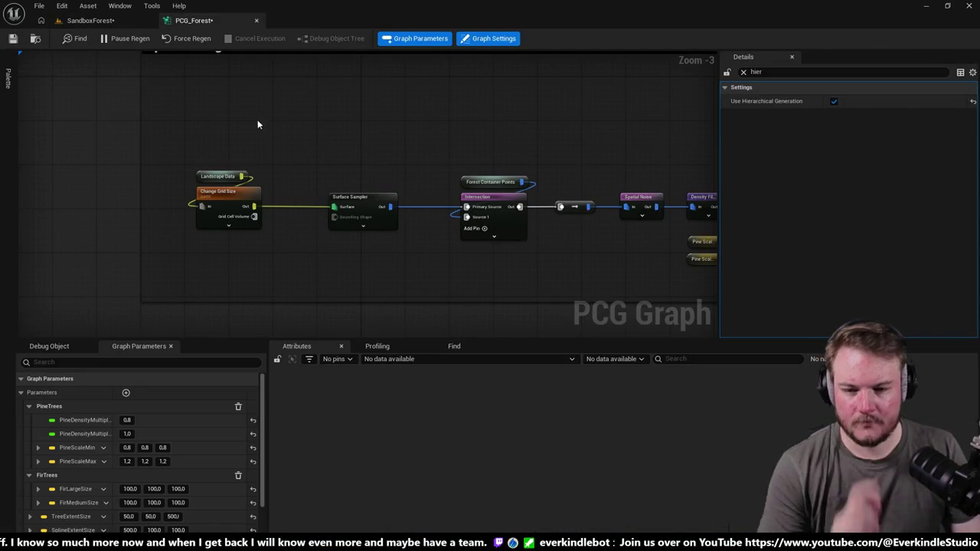
click(242, 194)
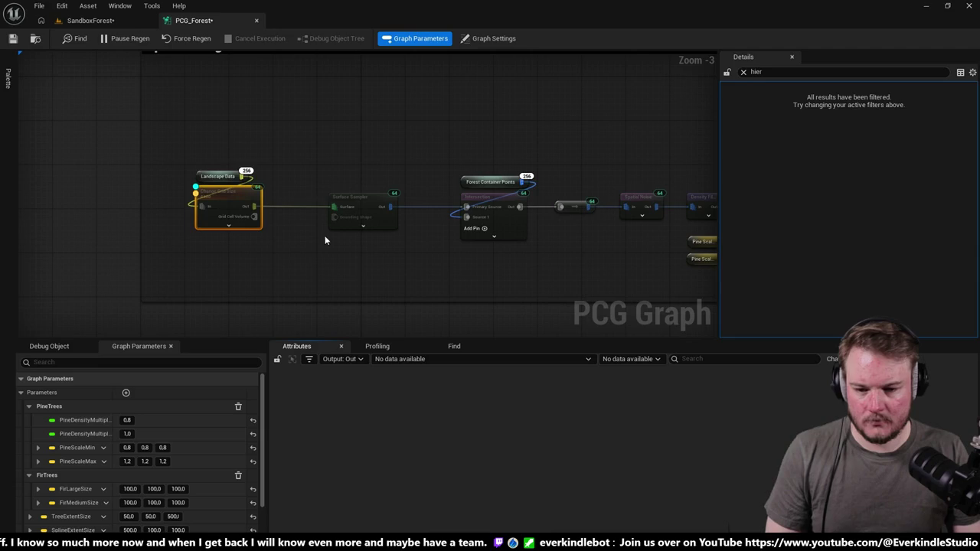
click(268, 284)
click(347, 199)
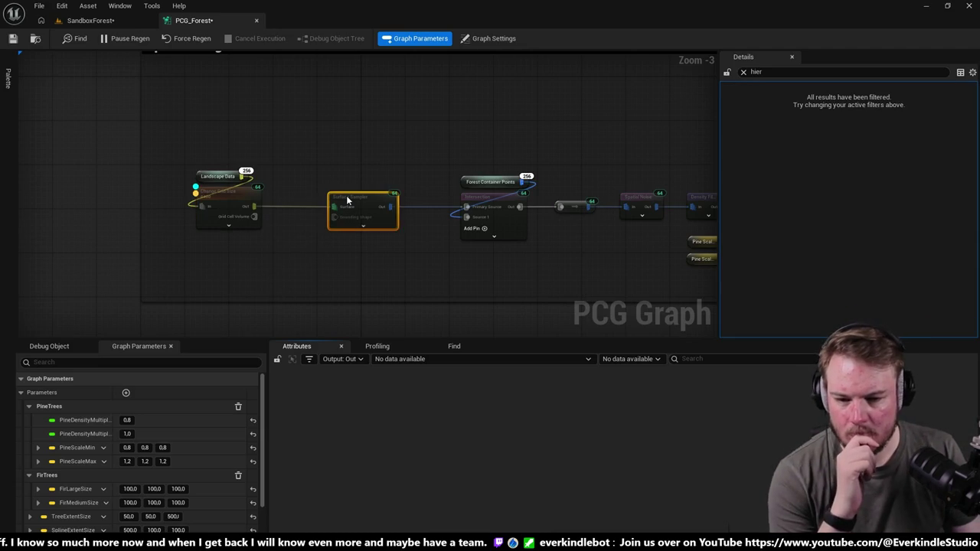
scroll(260, 192, up, 1)
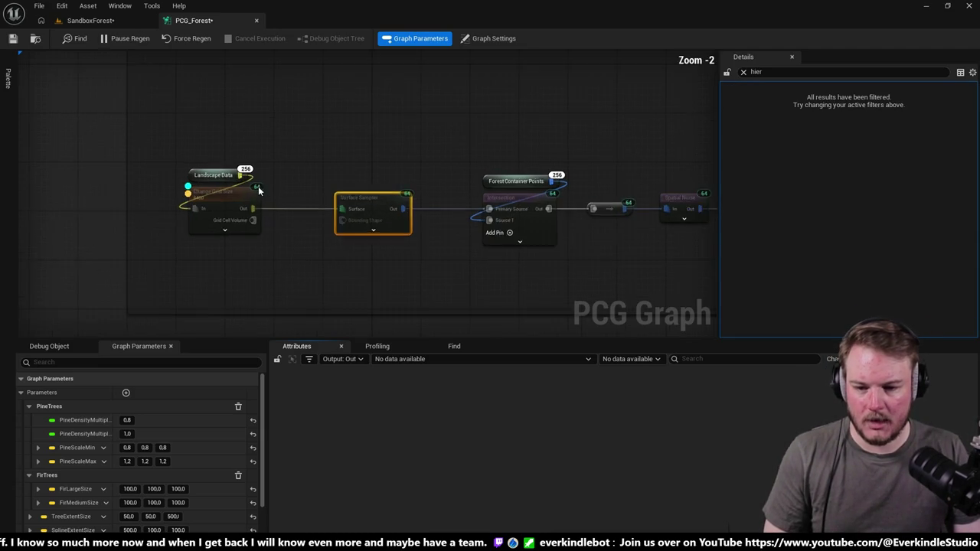
scroll(261, 192, up, 2)
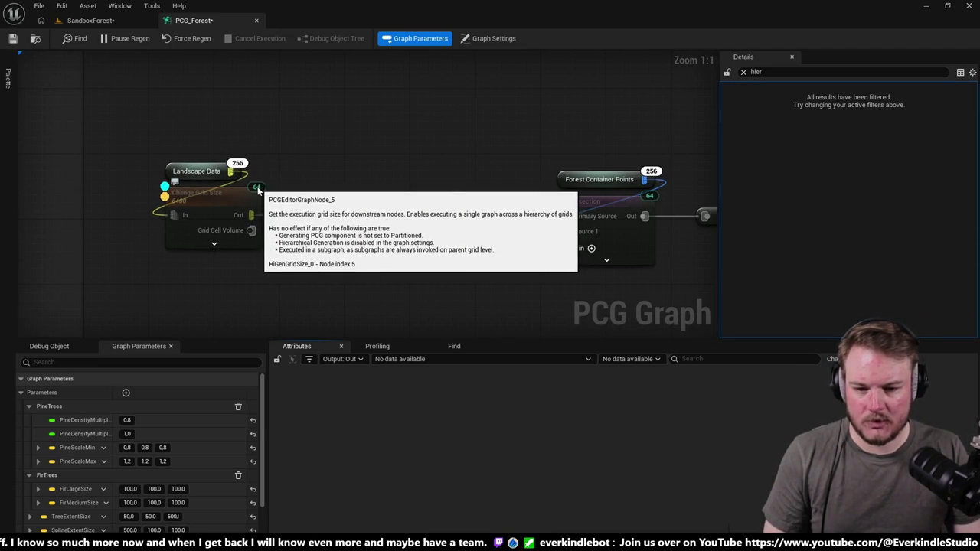
click(258, 190)
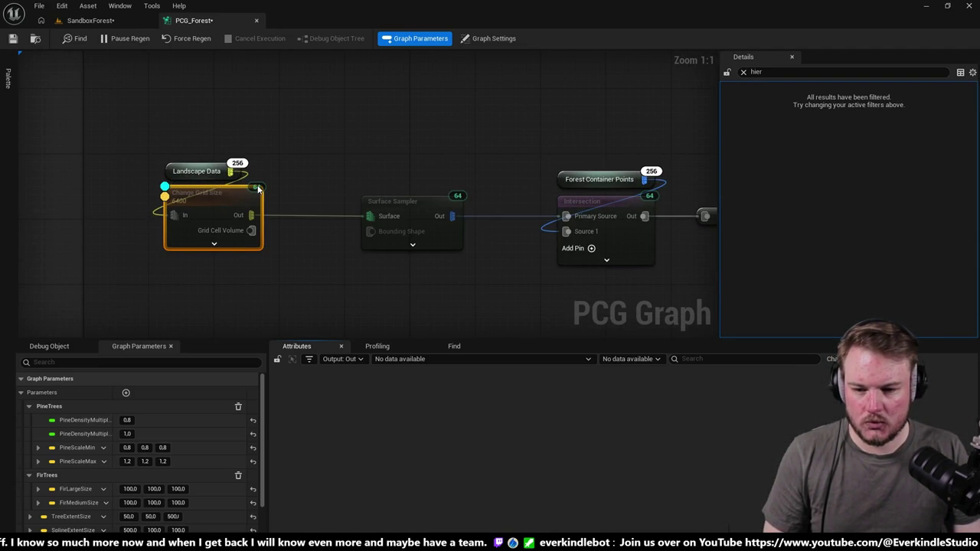
click(370, 199)
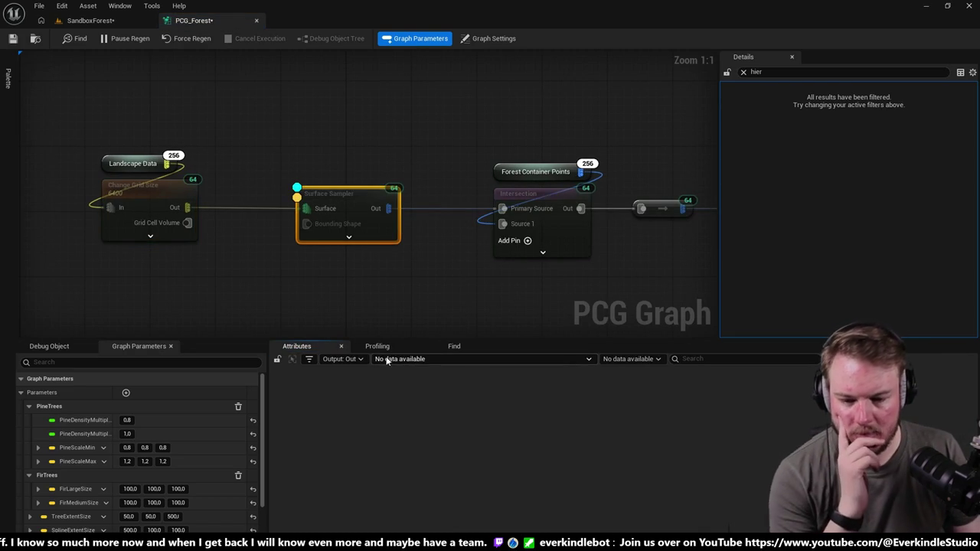
click(337, 359)
click(342, 208)
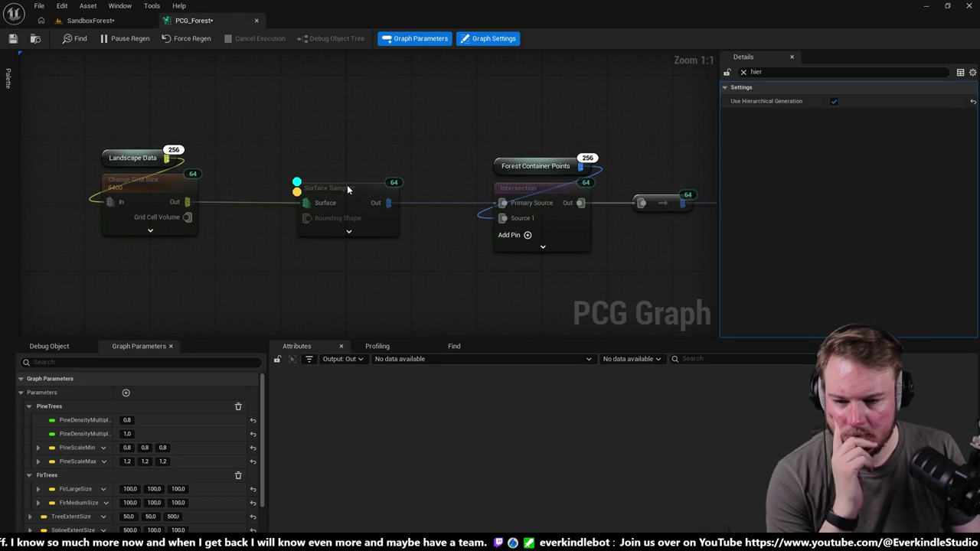
click(346, 184)
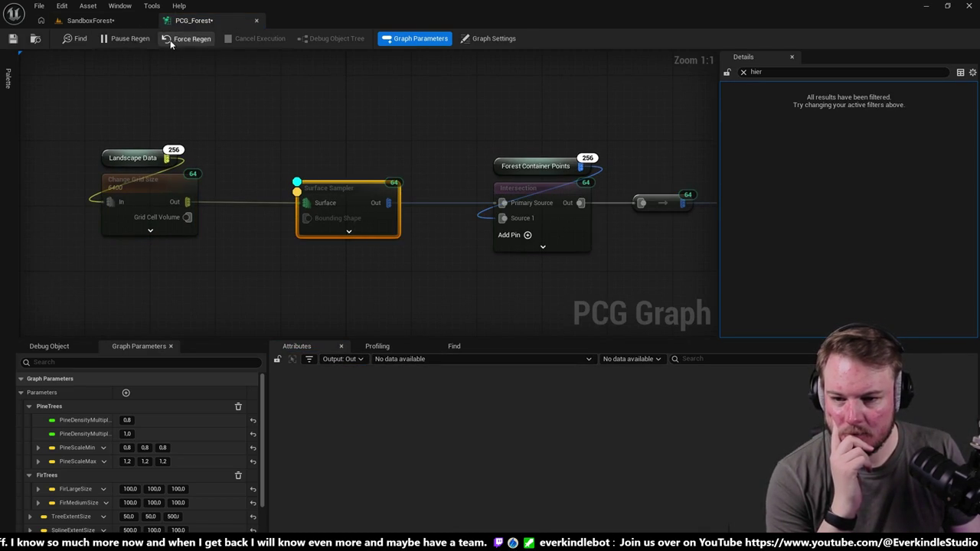
click(113, 21)
Step: Select the PCG_Forest volume in the SandboxForest Outliner, collapsing the PCGWorldActor0 group
click(493, 204)
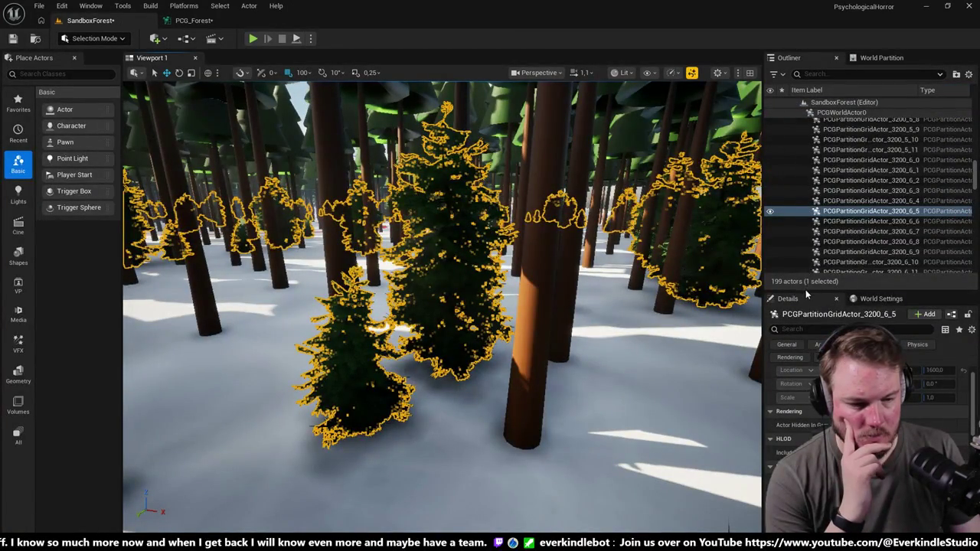
drag(806, 291, 805, 235)
scroll(852, 175, up, 10)
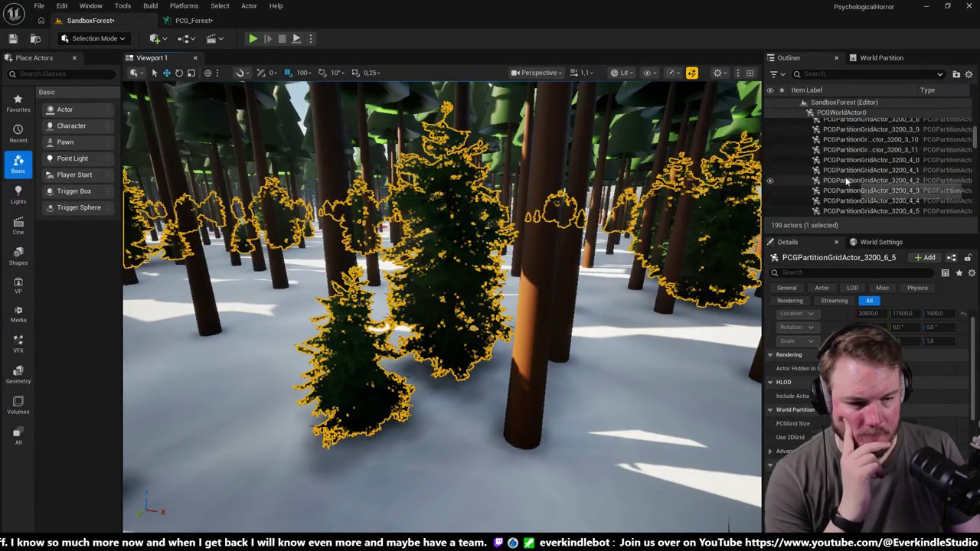
scroll(891, 173, up, 5)
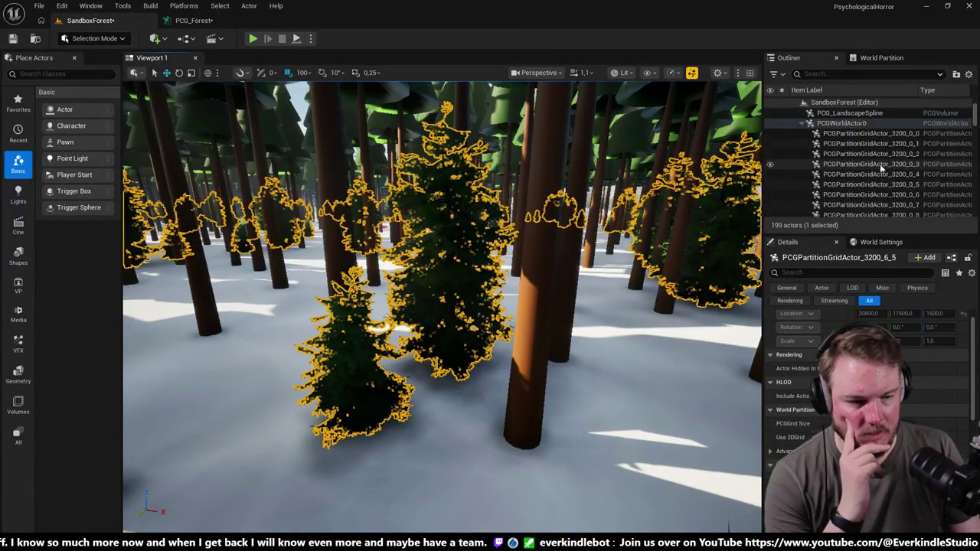
click(803, 188)
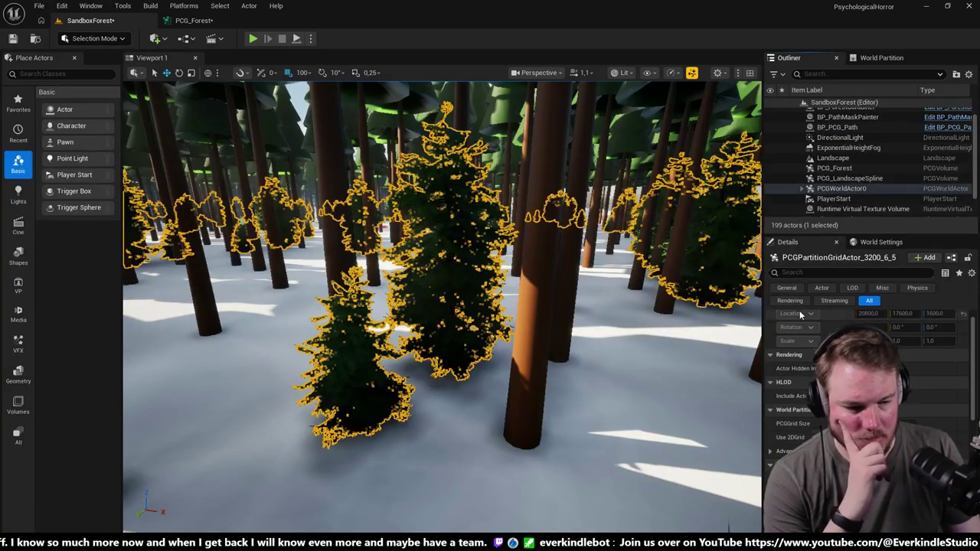
scroll(810, 337, up, 1)
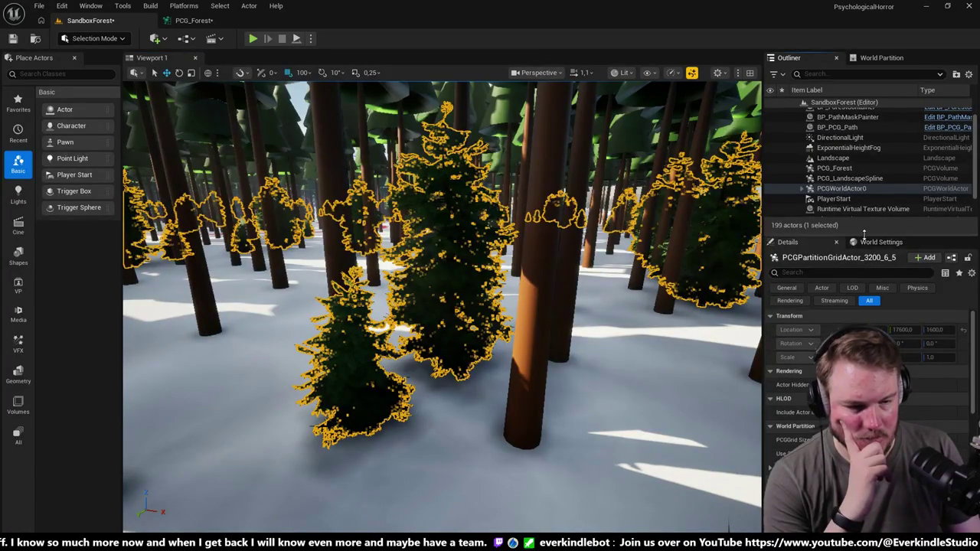
click(835, 169)
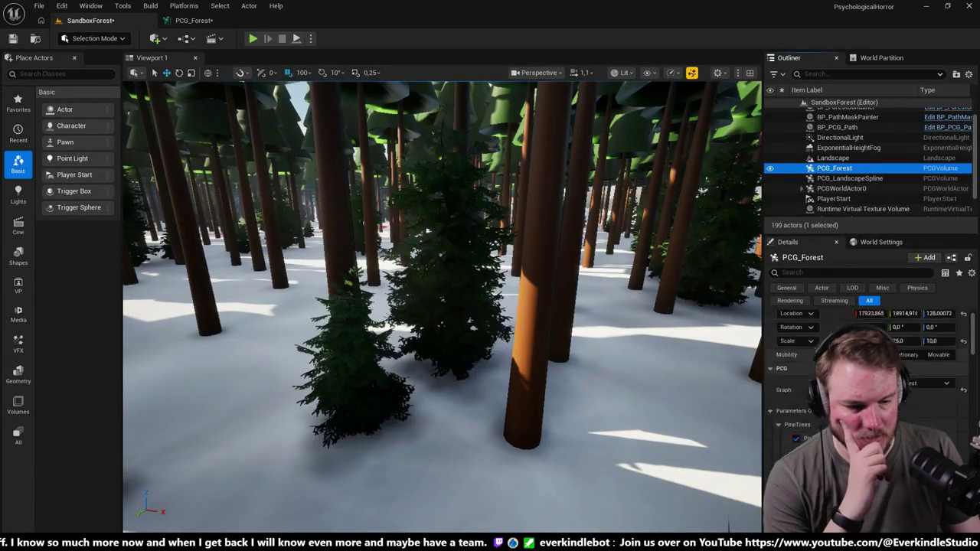
Step: Clean up and regenerate the forest trees, then return to the PCG_Forest graph
scroll(866, 345, down, 1)
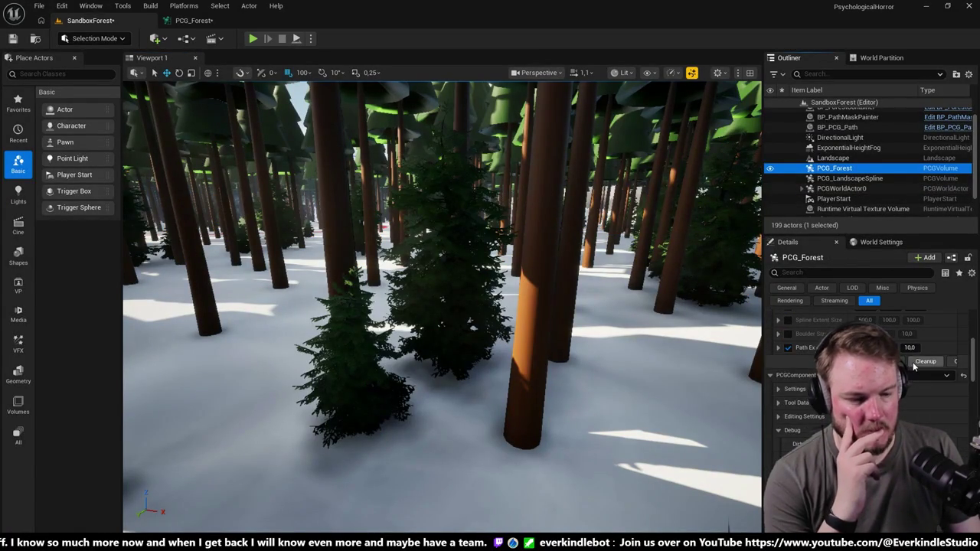
click(921, 362)
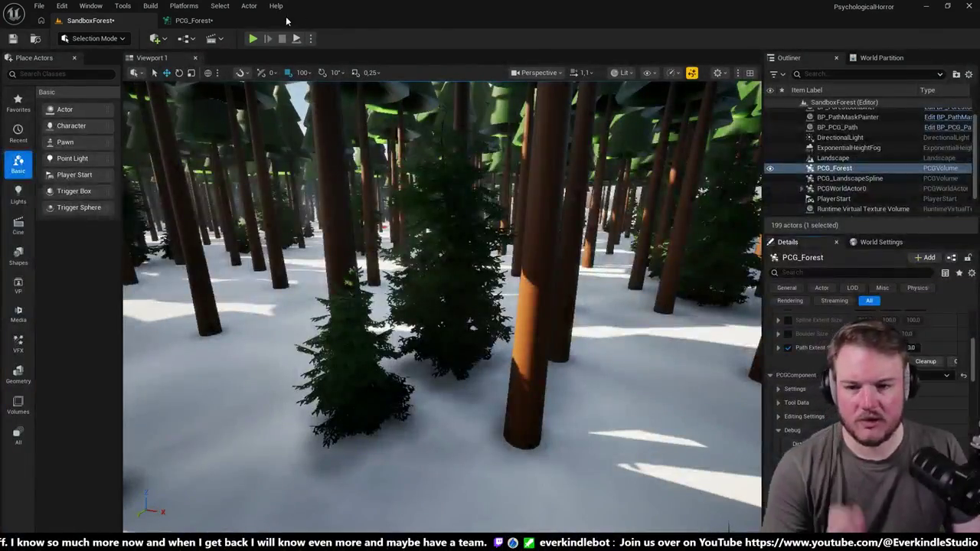
click(194, 20)
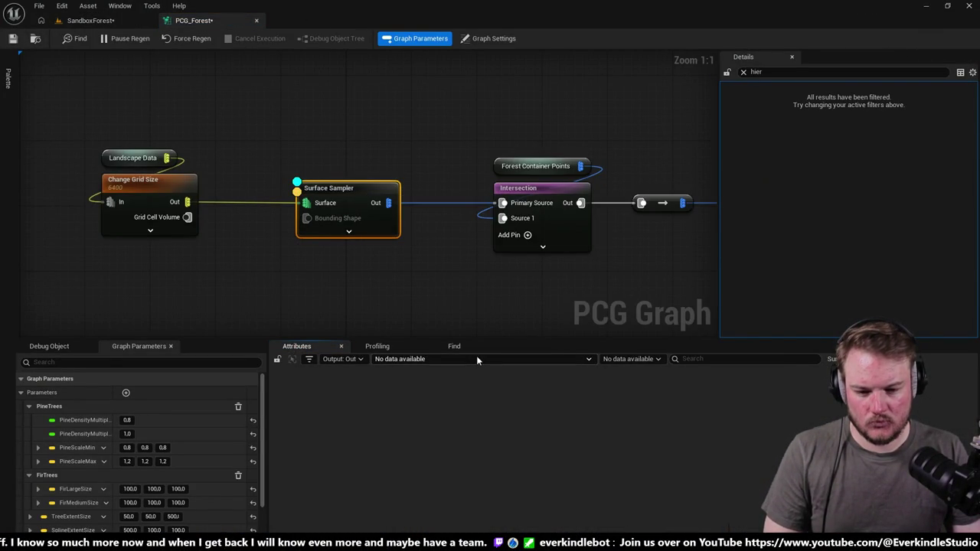
Step: Inspect partition actor PCGPartitionGridActor_6400_2_2's output data in the Debug Object list, then collapse it
click(70, 348)
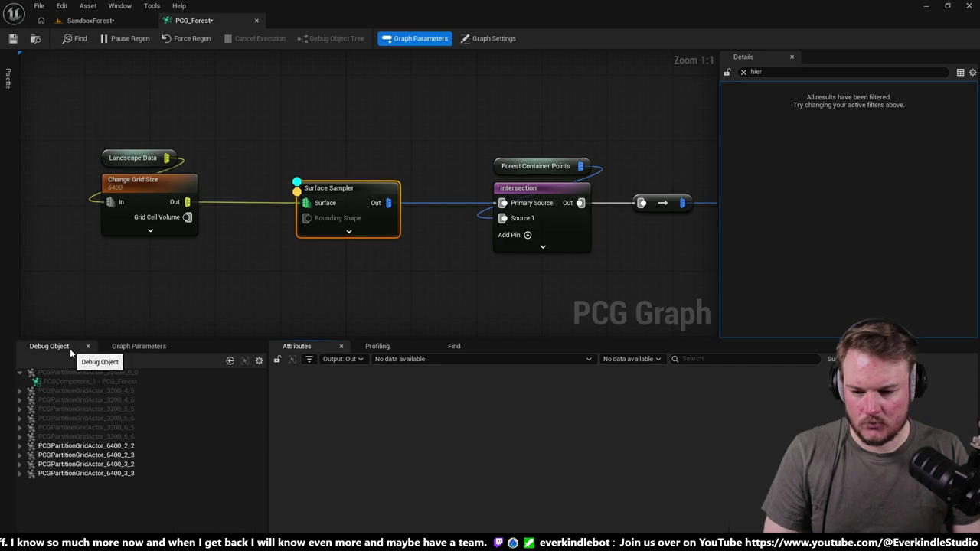
click(20, 446)
click(62, 455)
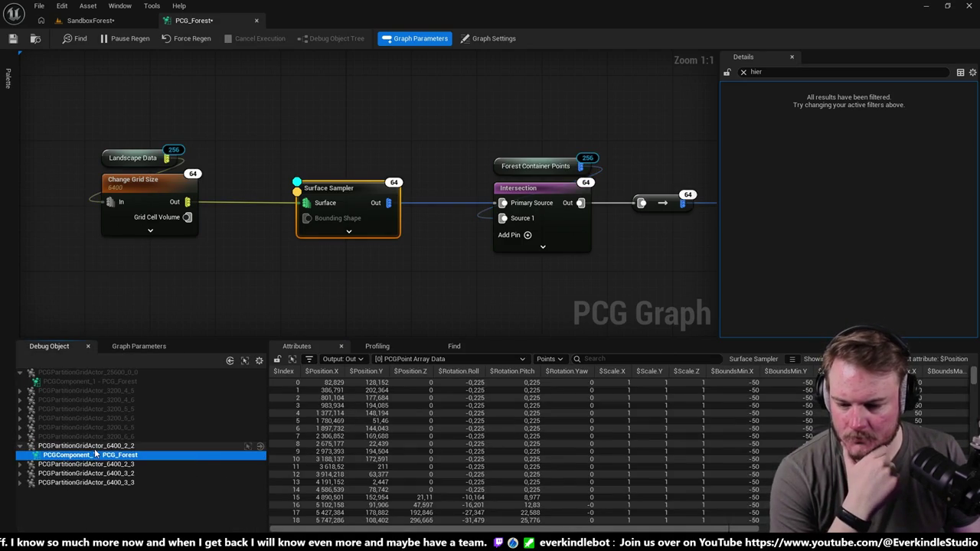
click(20, 446)
Step: Move the Pine branch's Surface Sampler node left, closer to Change Grid Size
click(347, 217)
scroll(427, 202, down, 4)
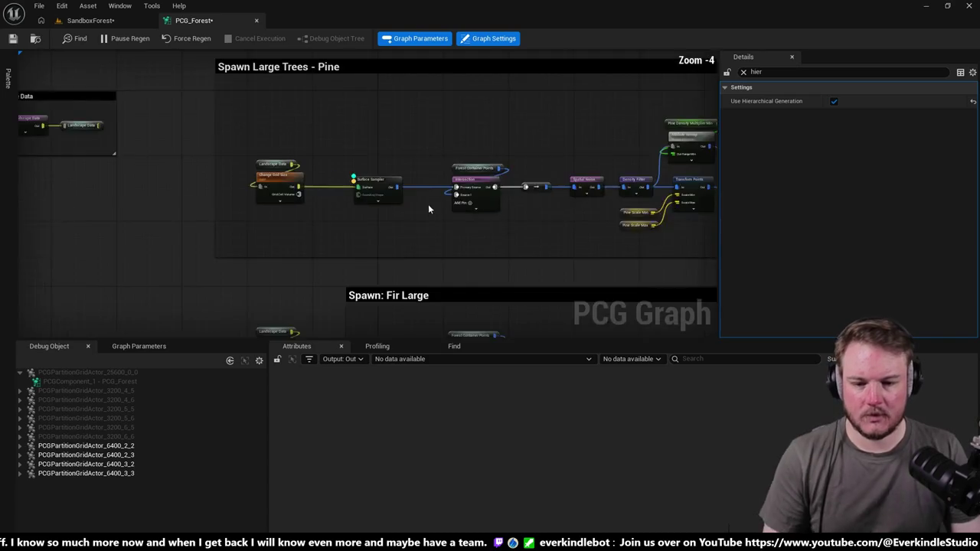
scroll(360, 209, up, 4)
drag(487, 185, 434, 187)
click(424, 165)
click(596, 193)
click(472, 136)
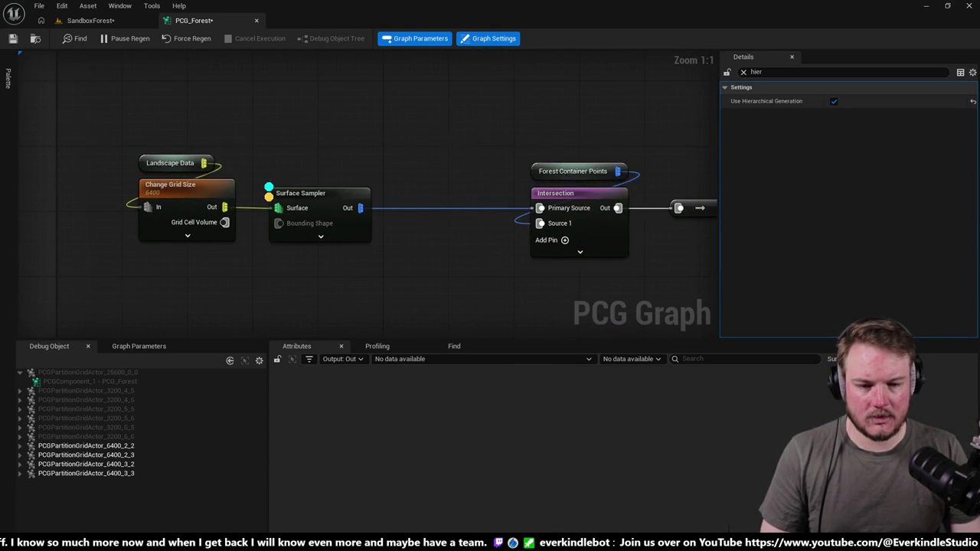
Step: Pan across the Pine, Fir Large and Fir Medium groups and select the Spawn Large Trees - Pine comment
scroll(513, 132, down, 4)
drag(513, 132, 399, 156)
scroll(359, 127, down, 3)
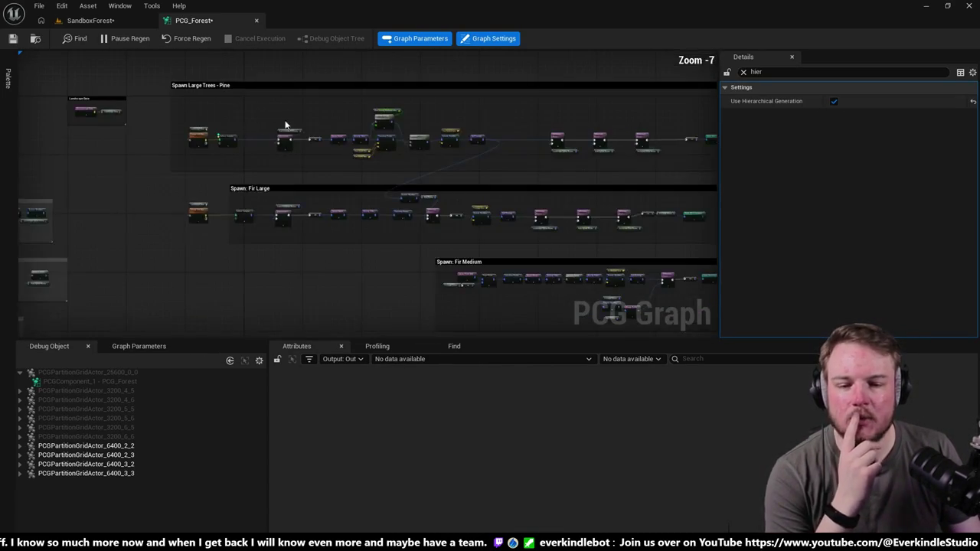
mouse_move(442, 117)
mouse_down()
mouse_move(429, 143)
mouse_move(528, 100)
mouse_move(342, 100)
mouse_up()
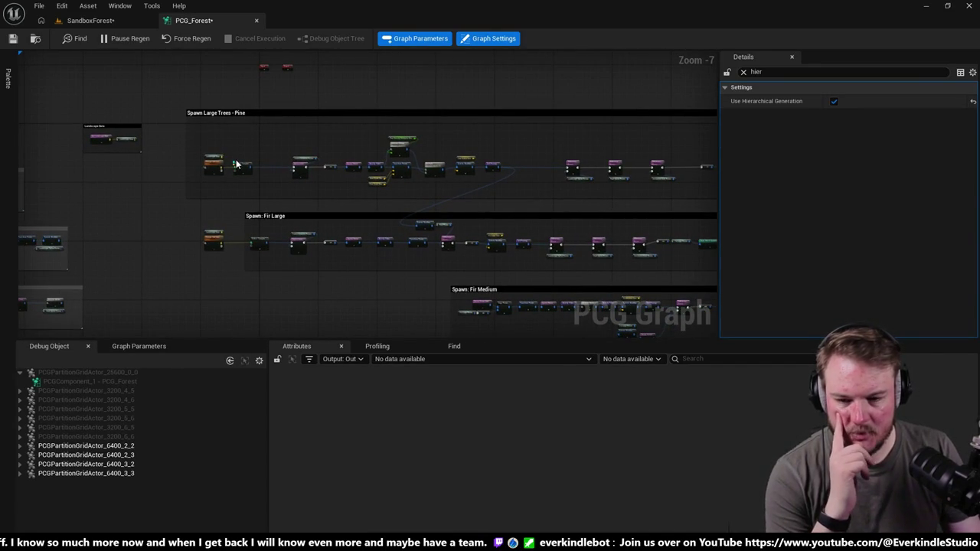
scroll(239, 161, up, 4)
drag(263, 153, 439, 173)
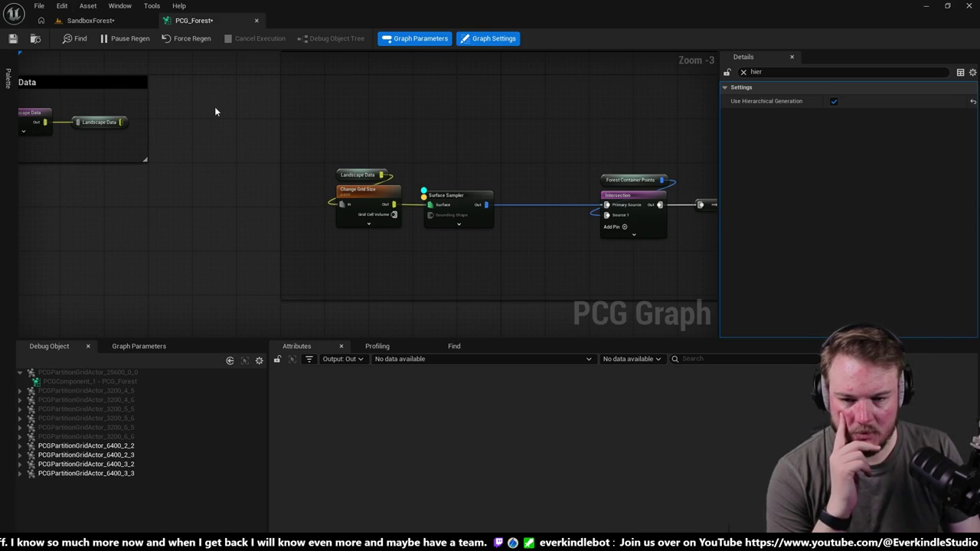
scroll(216, 108, down, 2)
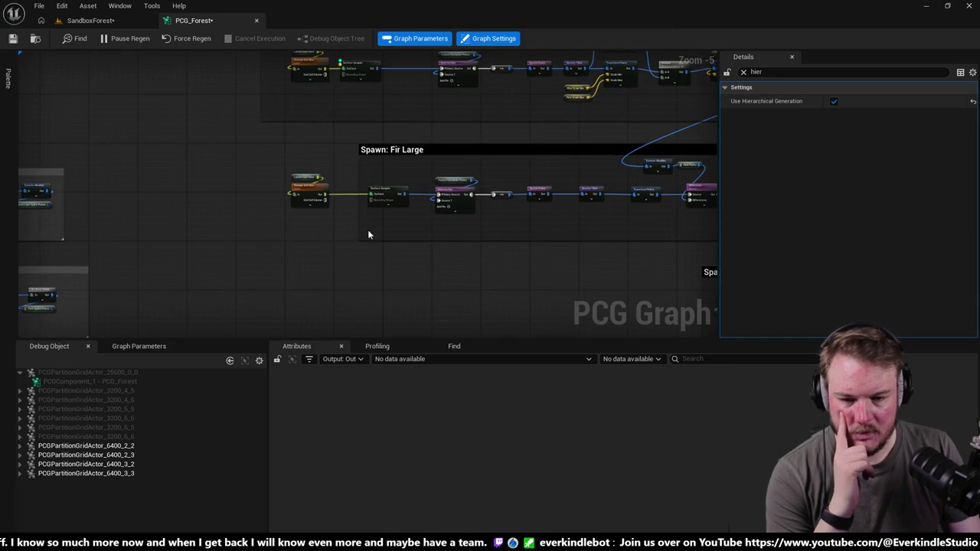
scroll(323, 242, up, 2)
drag(154, 170, 245, 283)
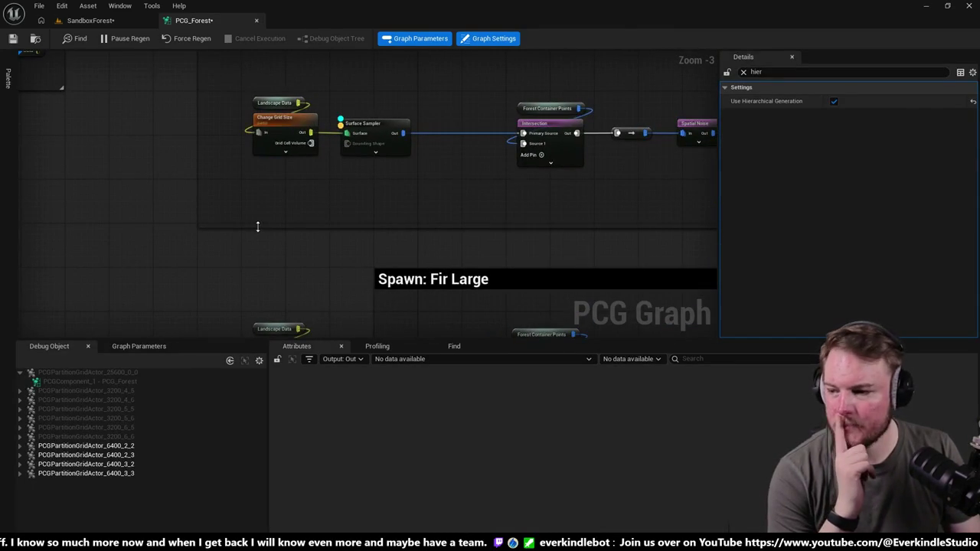
mouse_move(260, 220)
mouse_down()
mouse_move(252, 252)
mouse_move(204, 311)
mouse_move(243, 273)
mouse_move(242, 304)
mouse_up()
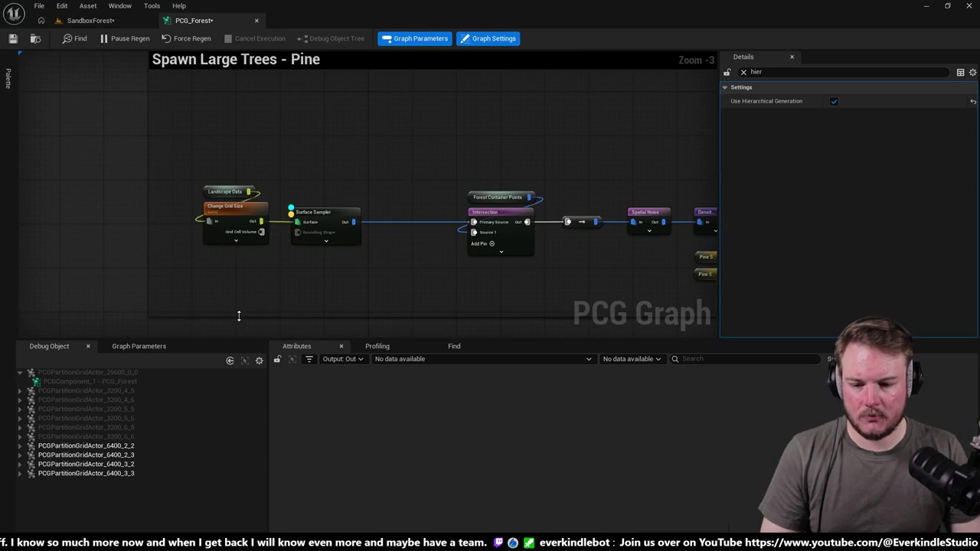
click(262, 66)
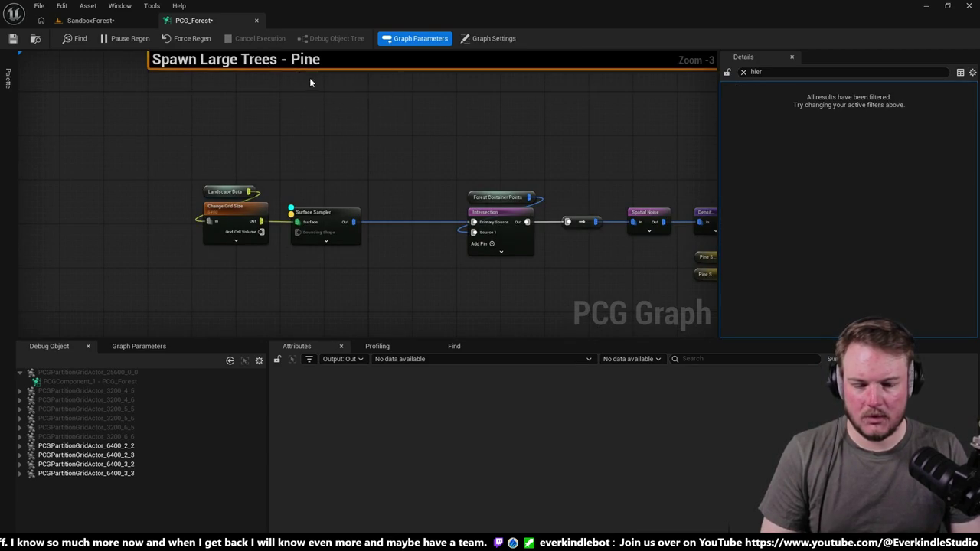
Step: Set the Pine comment's font size to 48
click(741, 73)
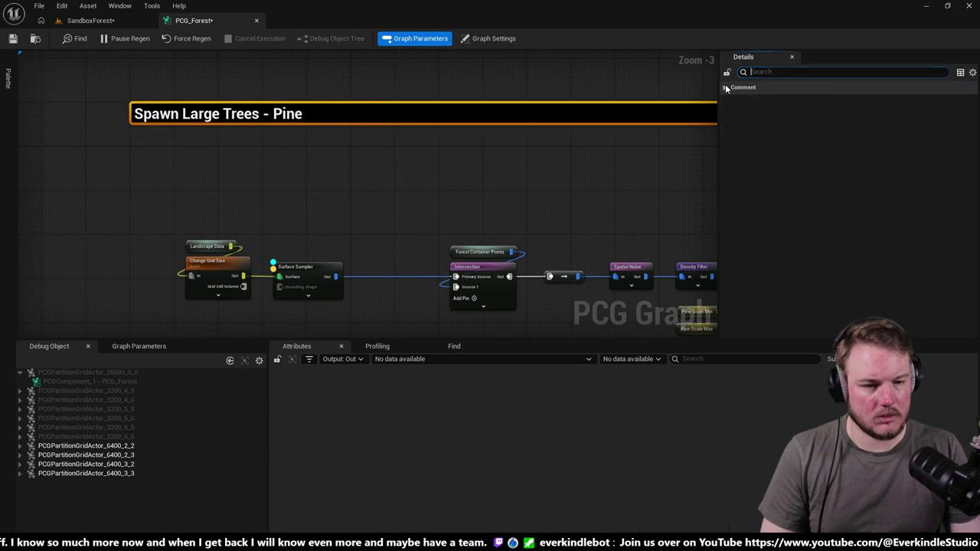
click(726, 87)
click(849, 113)
text(48)
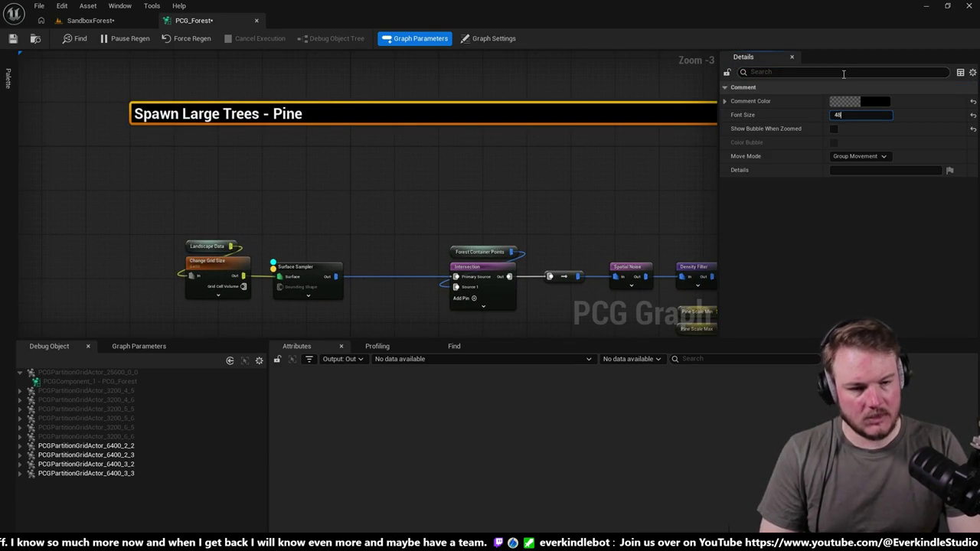
key(Return)
Step: Shrink the Pine comment to a compact title-only box and move it up and right
drag(558, 129, 557, 136)
scroll(607, 153, down, 10)
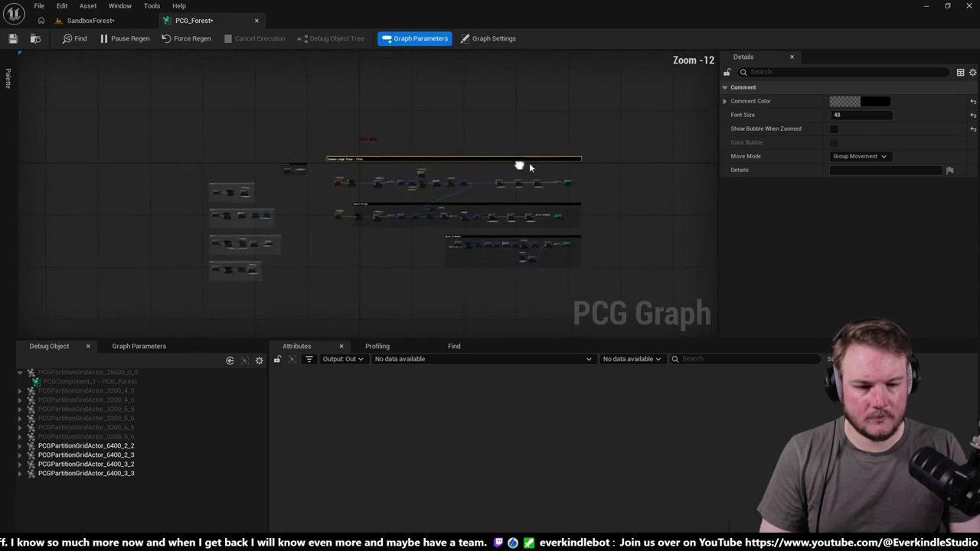
scroll(559, 166, up, 5)
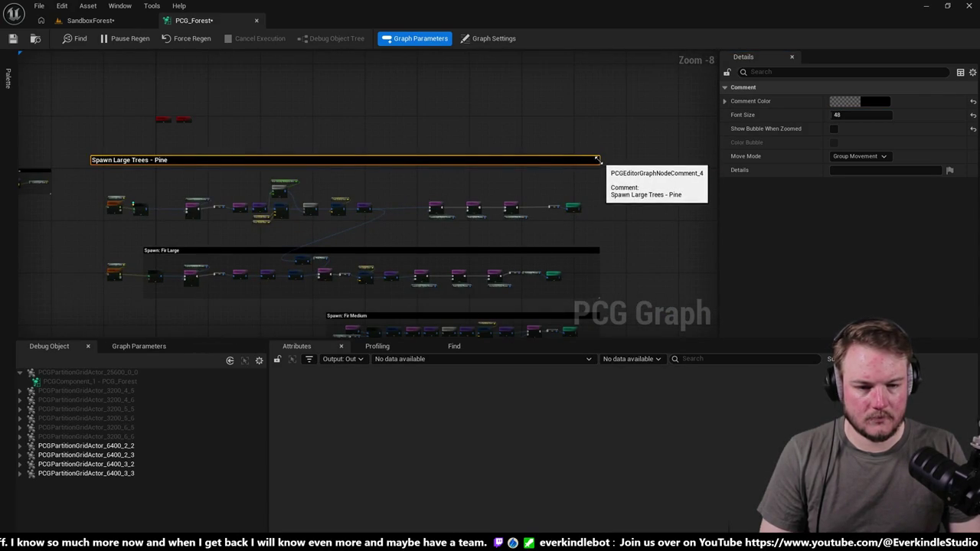
drag(598, 161, 175, 159)
scroll(166, 156, up, 5)
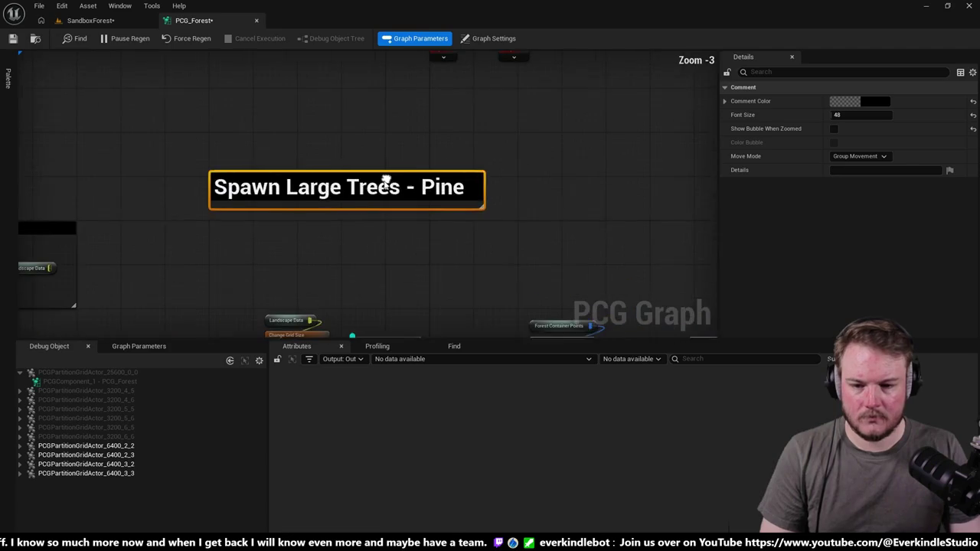
drag(326, 192, 411, 157)
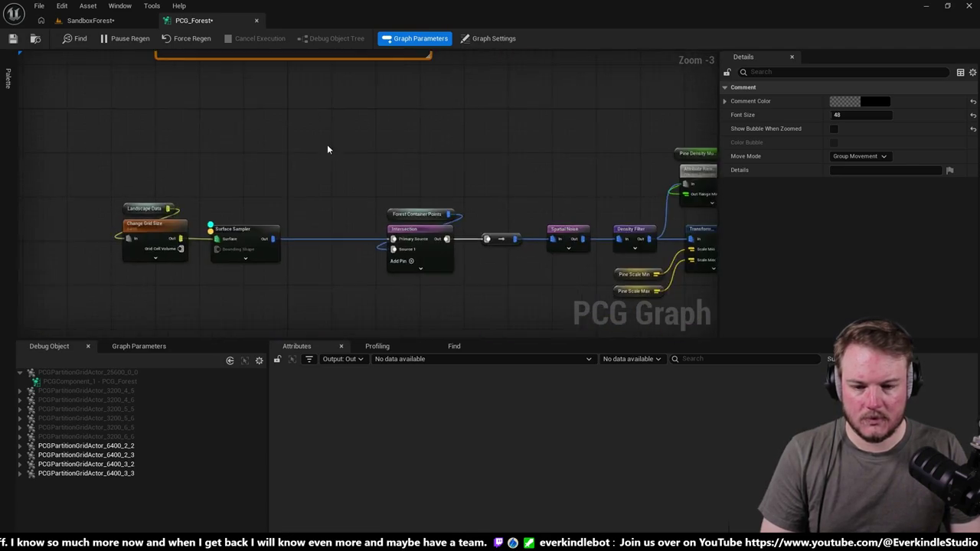
drag(144, 124, 454, 266)
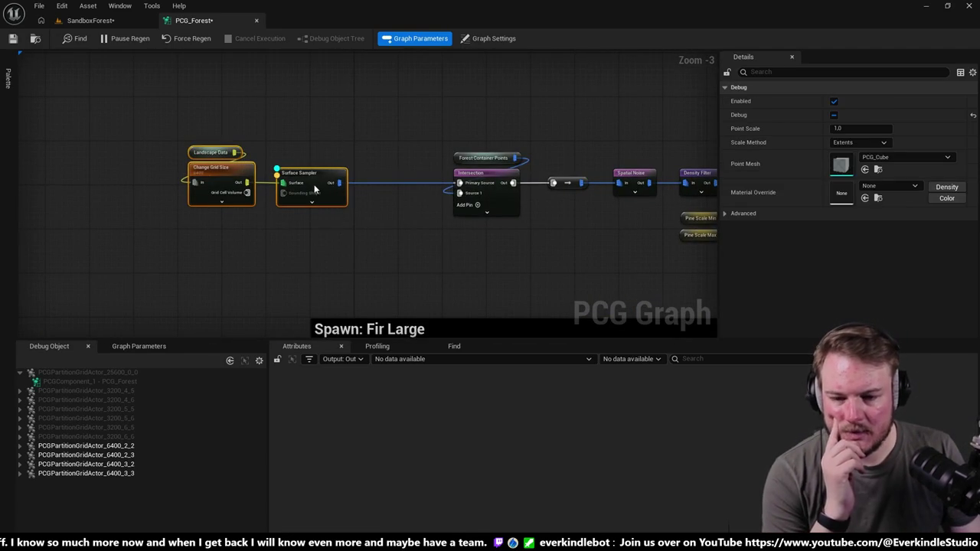
Step: Wrap Landscape Data, Change Grid Size and Surface Sampler in a comment, clear its title, then undo it
right_click(314, 176)
mouse_move(76, 106)
mouse_down()
mouse_move(297, 197)
mouse_move(350, 192)
mouse_up()
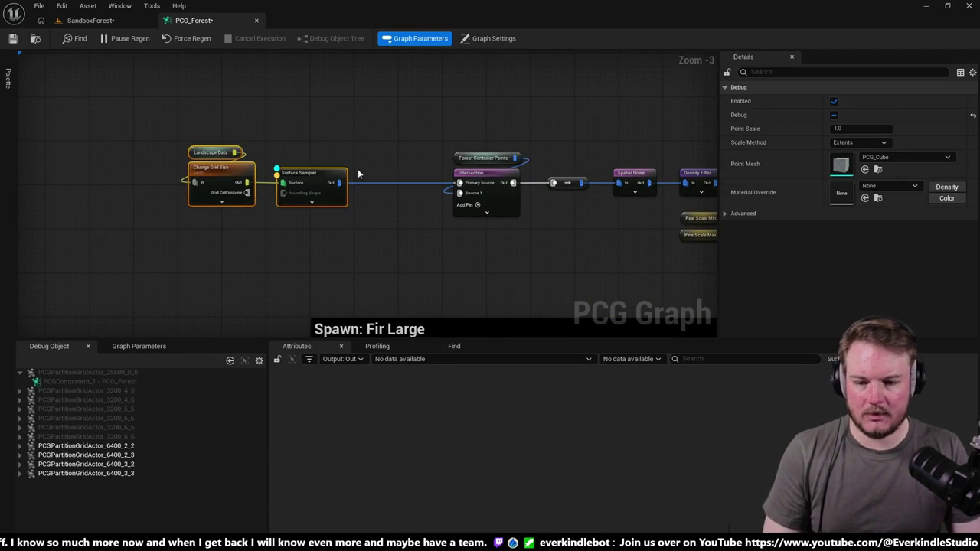
key(c)
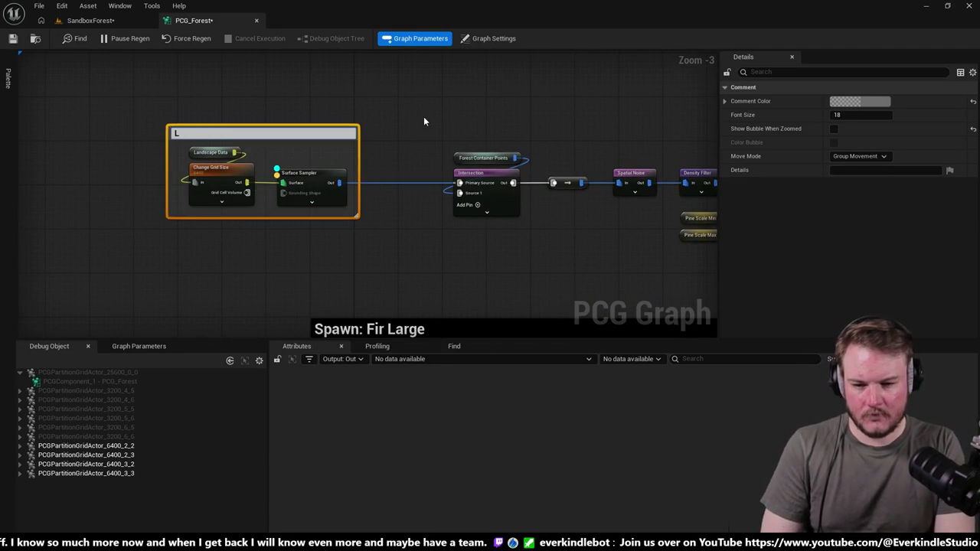
text(L)
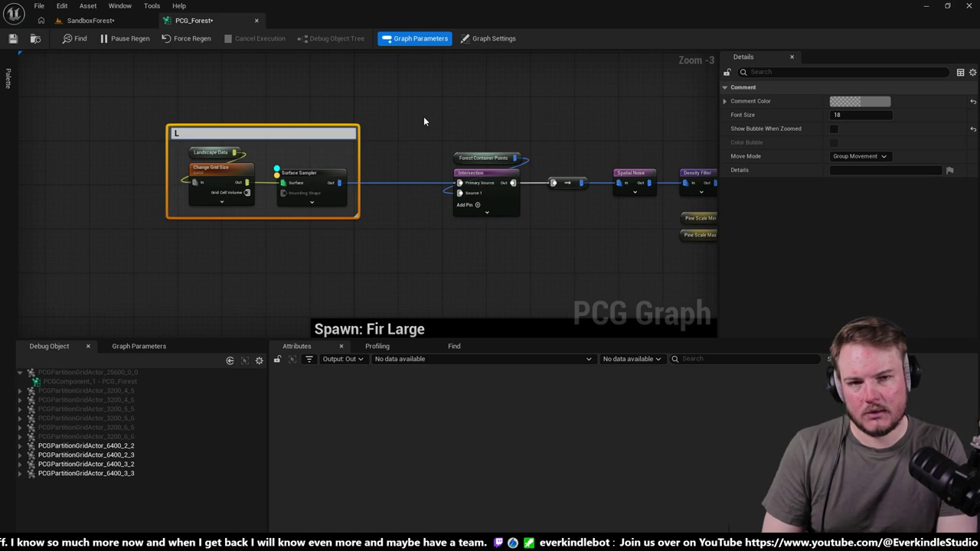
key(BackSpace)
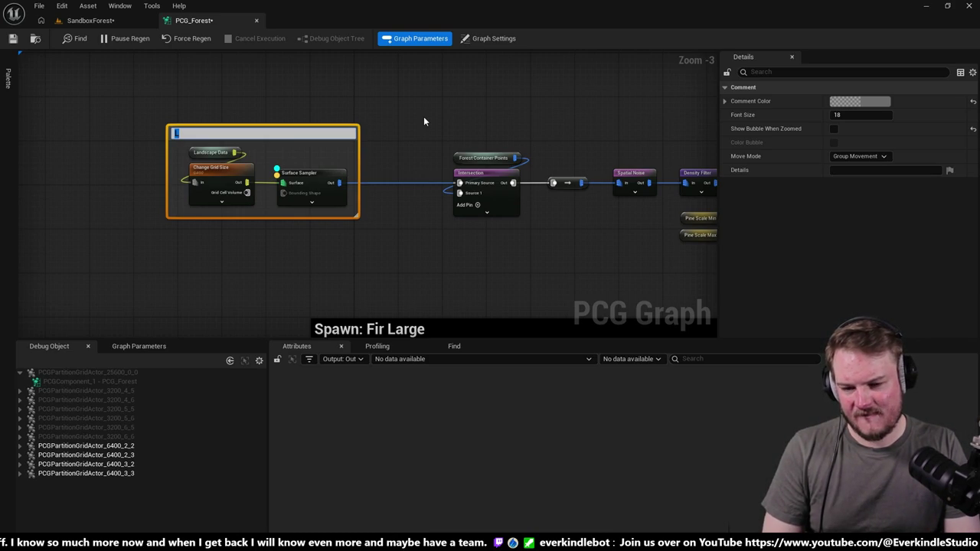
key(Escape)
click(399, 117)
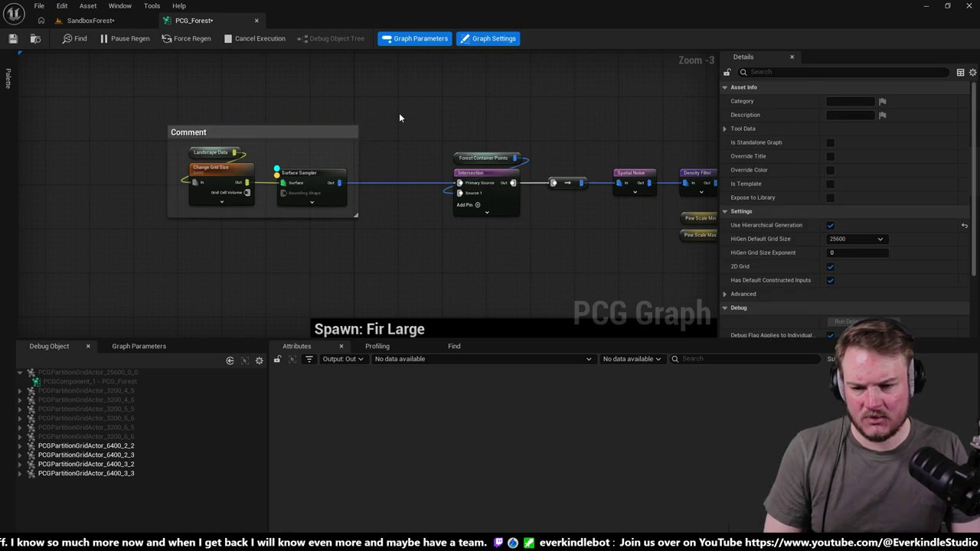
key(ctrl+z)
scroll(400, 117, down, 5)
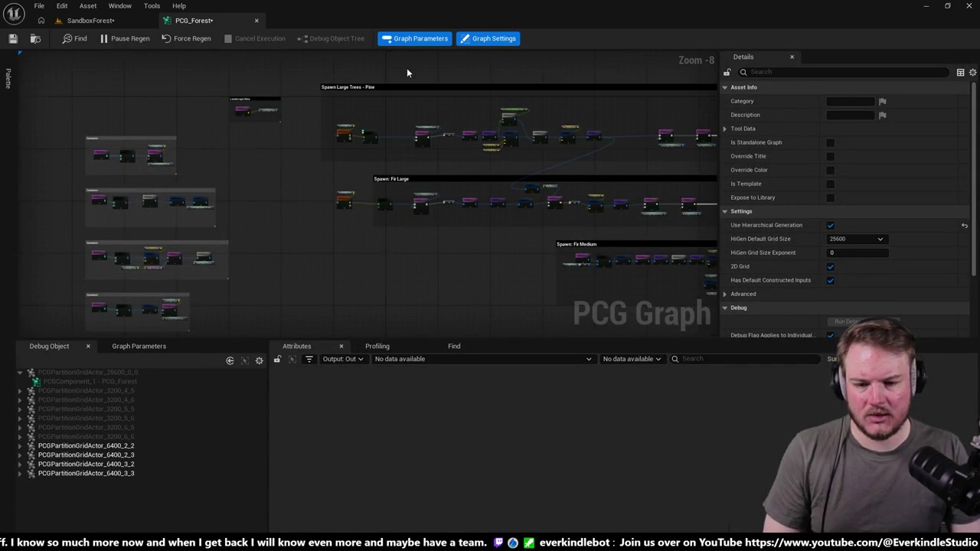
Step: Move the reroute after Intersection right and nudge it and Spatial Noise down
scroll(409, 69, up, 3)
scroll(400, 180, up, 2)
mouse_move(400, 180)
mouse_down()
mouse_move(284, 175)
mouse_move(351, 167)
mouse_move(544, 234)
mouse_up()
scroll(510, 214, up, 2)
click(509, 203)
drag(508, 203, 530, 202)
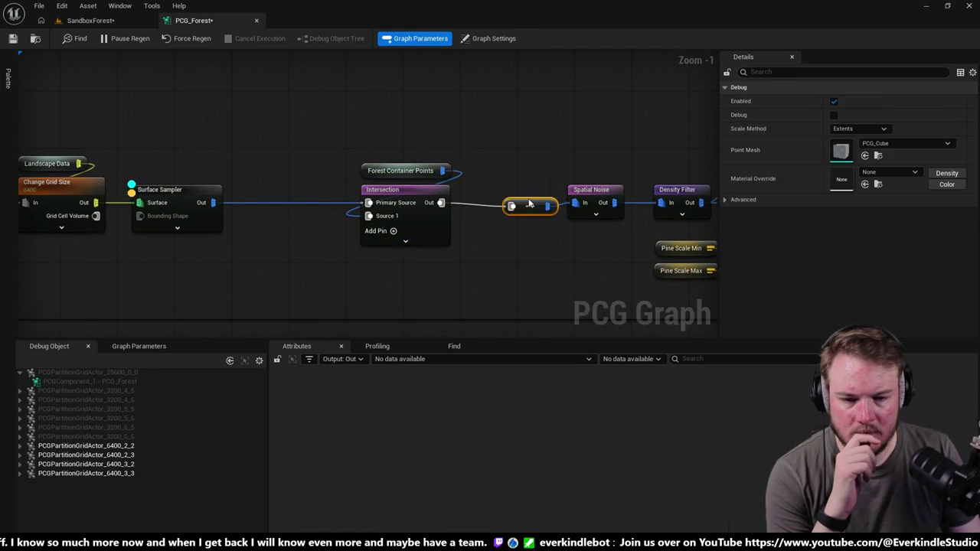
ctrl+click(603, 213)
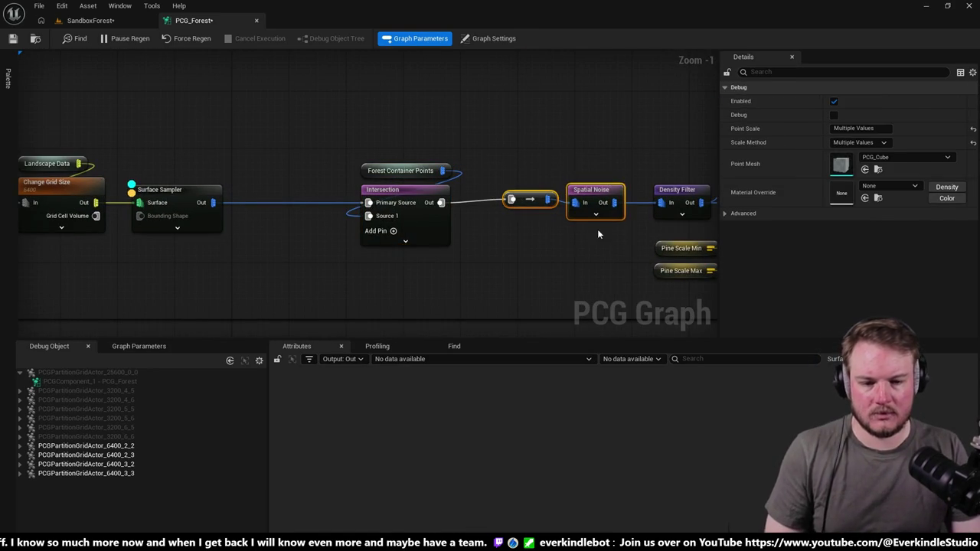
drag(593, 178, 593, 181)
Step: Shift Forest Container Points, Intersection, the reroute and Spatial Noise left to even the spacing
click(531, 164)
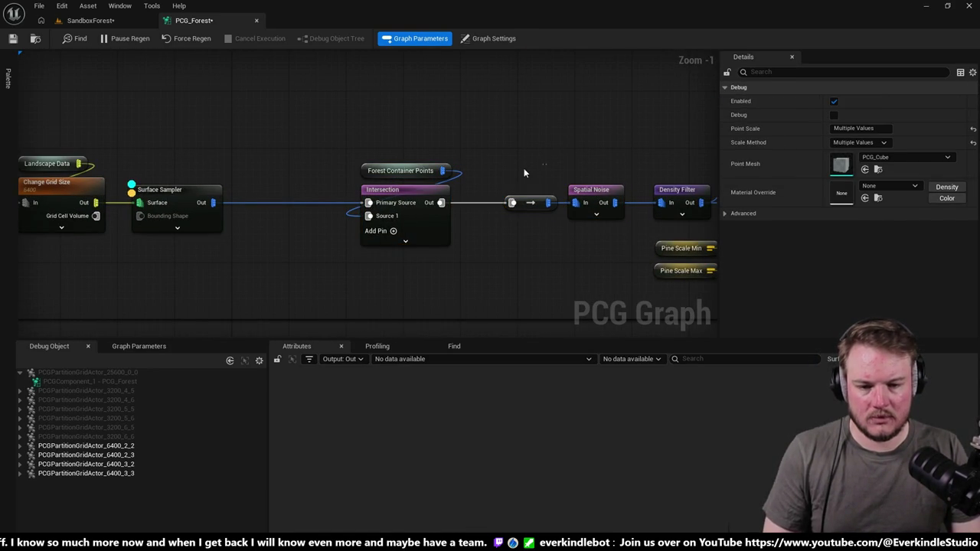
mouse_move(354, 149)
mouse_down()
mouse_move(415, 193)
mouse_move(391, 188)
mouse_up()
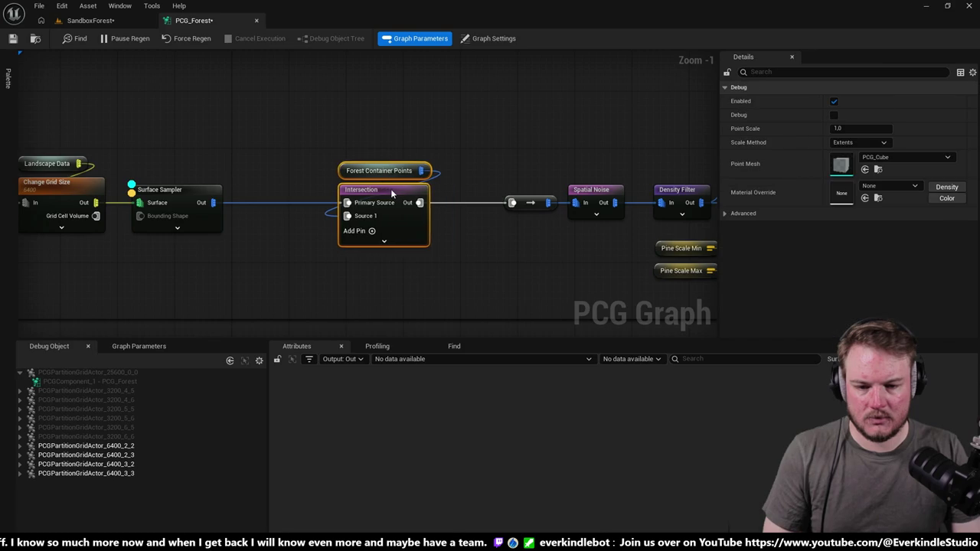
click(292, 170)
mouse_move(280, 157)
mouse_down()
mouse_move(435, 214)
mouse_move(392, 192)
mouse_move(256, 207)
mouse_up()
mouse_move(324, 219)
mouse_down()
mouse_move(274, 192)
mouse_move(225, 201)
mouse_up()
drag(334, 243, 309, 235)
drag(116, 132, 215, 188)
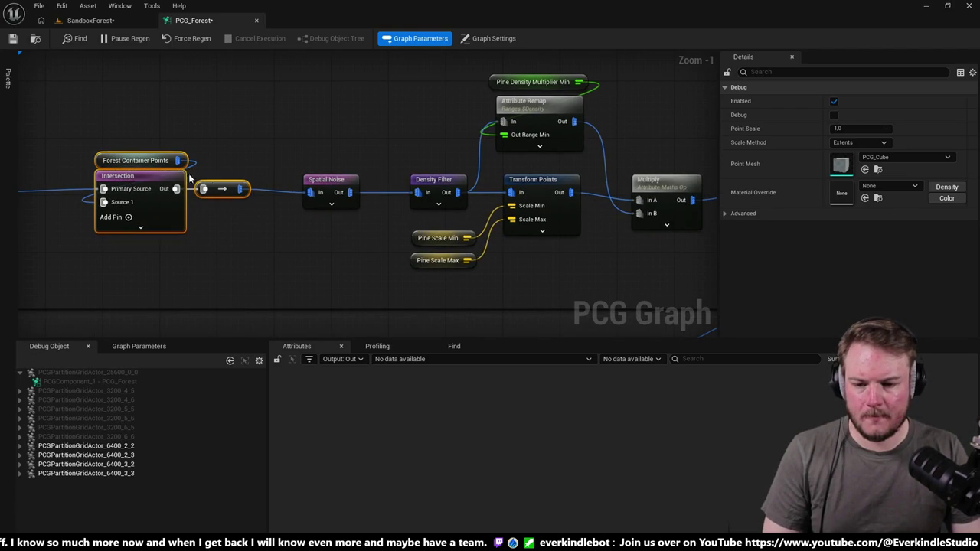
Step: Deselect the nodes and pan to view the Pine, Fir Large and Fir Medium groups
click(494, 38)
mouse_move(445, 102)
mouse_down()
mouse_move(399, 103)
mouse_move(302, 132)
mouse_move(260, 126)
mouse_up()
mouse_move(354, 186)
mouse_down()
mouse_move(453, 187)
mouse_move(435, 247)
mouse_up()
scroll(322, 141, down, 5)
mouse_move(322, 140)
mouse_down()
mouse_move(309, 121)
mouse_move(208, 153)
mouse_move(283, 91)
mouse_up()
scroll(333, 153, up, 3)
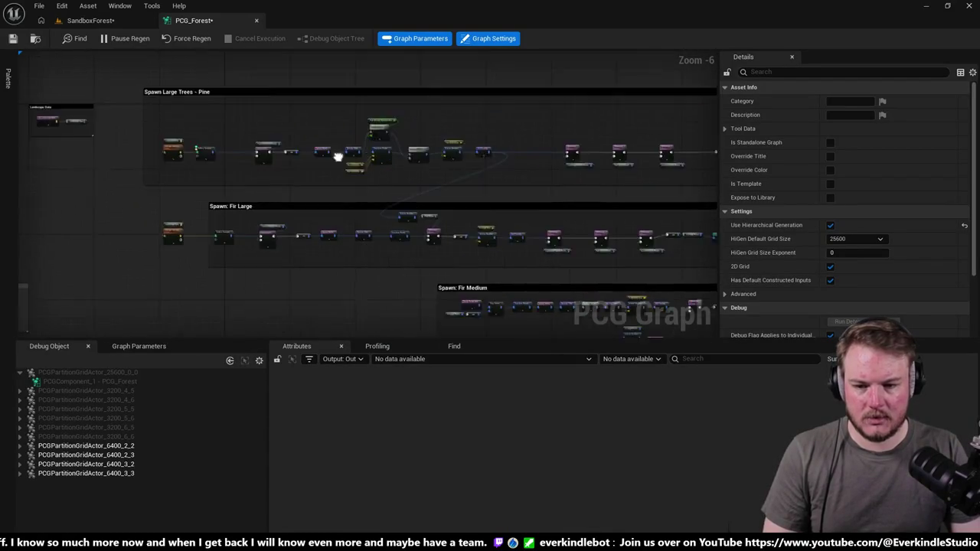
Step: Extend the Spawn: Fir Large comment box left to enclose its first nodes
drag(330, 227, 152, 228)
scroll(284, 161, down, 2)
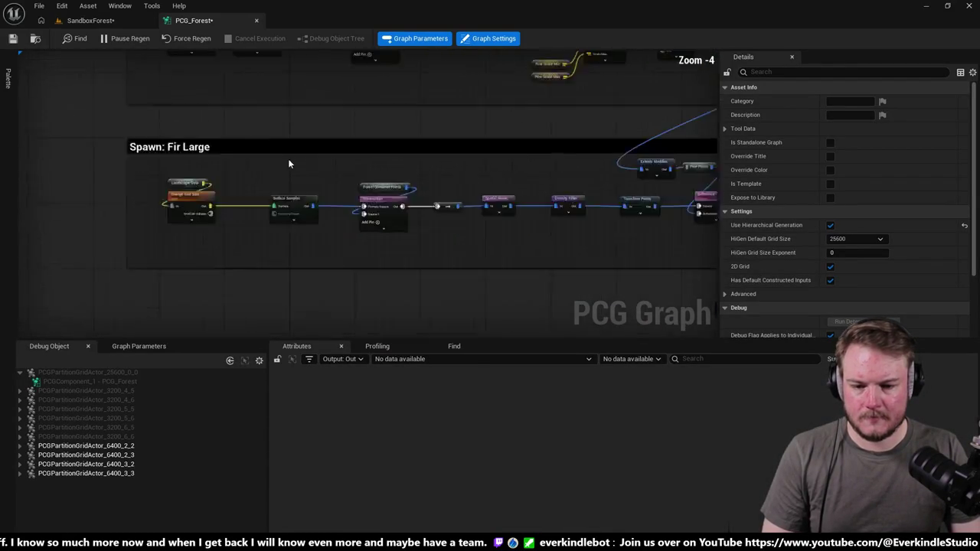
drag(158, 186, 275, 176)
scroll(482, 121, up, 4)
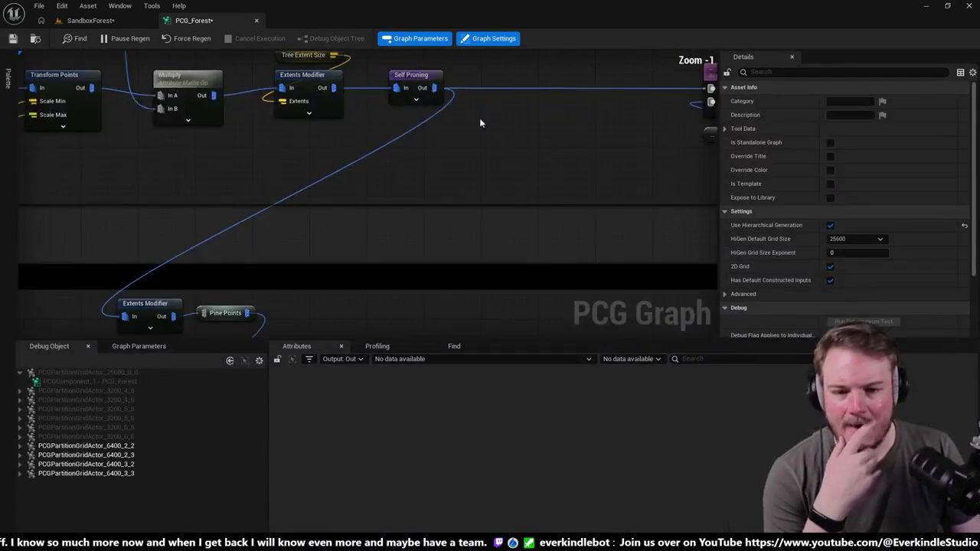
Step: Review the Pine Self Pruning node: Small to Large on $Extents, Radius Similarity Factor 0.25
click(428, 81)
scroll(493, 128, down, 3)
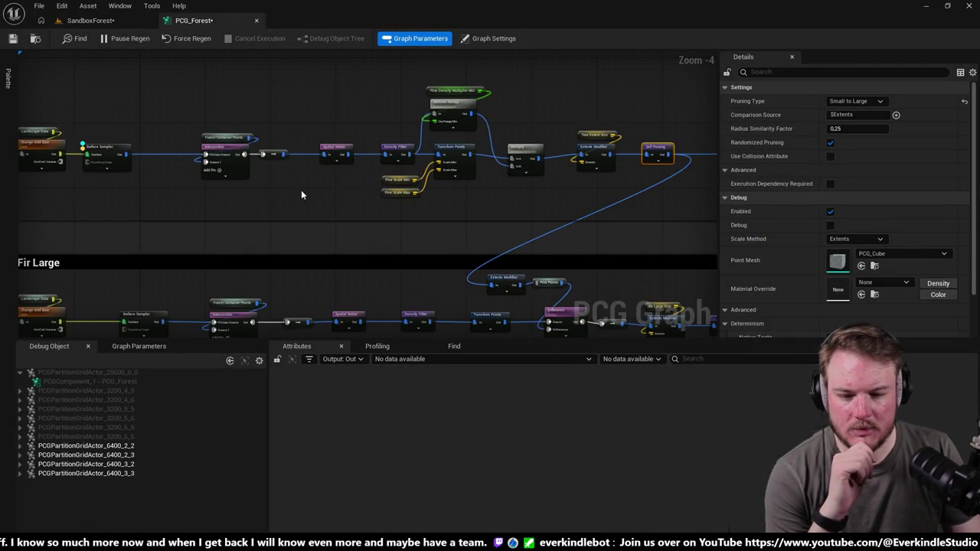
mouse_move(357, 199)
mouse_down()
mouse_move(291, 190)
mouse_move(437, 187)
mouse_move(367, 156)
mouse_up()
scroll(367, 156, up, 2)
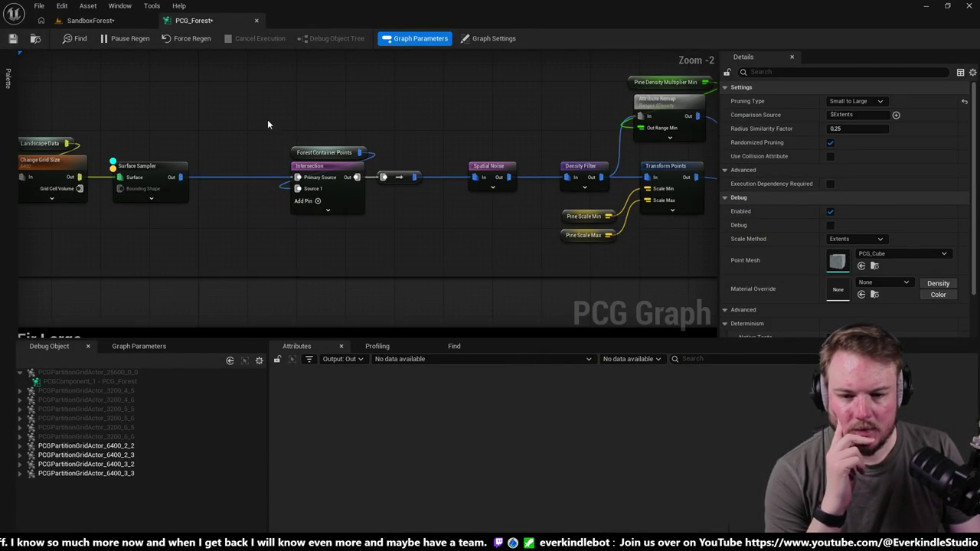
Step: Move the Pine branch's Multiply node left, closer to Transform Points
click(314, 155)
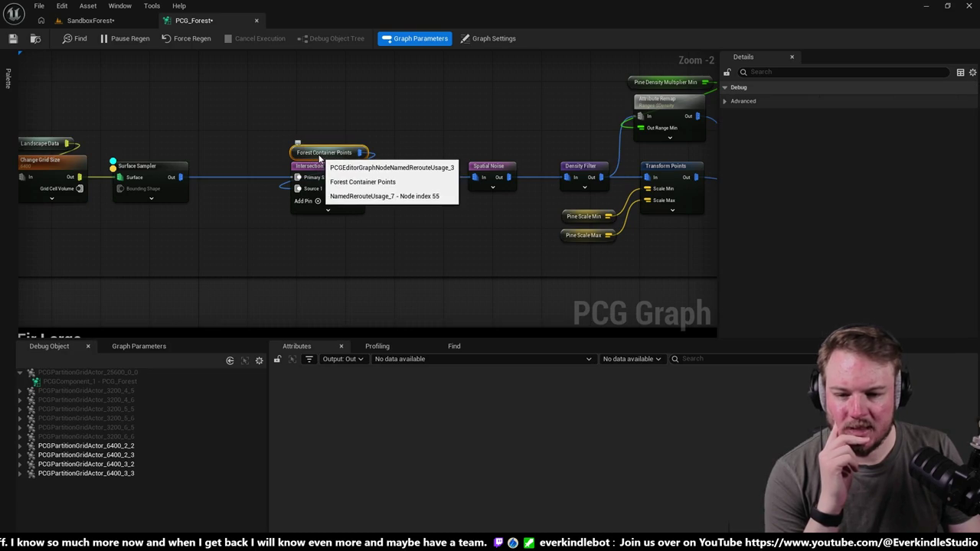
drag(390, 220, 183, 178)
mouse_move(258, 152)
mouse_down()
mouse_move(307, 128)
mouse_move(405, 232)
mouse_move(420, 188)
mouse_move(392, 184)
mouse_up()
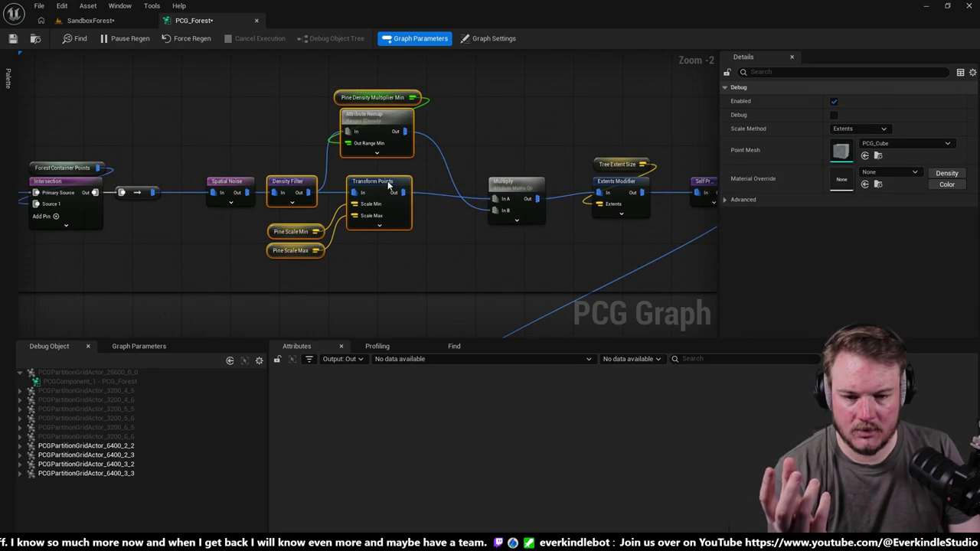
mouse_move(514, 184)
mouse_down()
mouse_move(463, 182)
mouse_move(391, 150)
mouse_up()
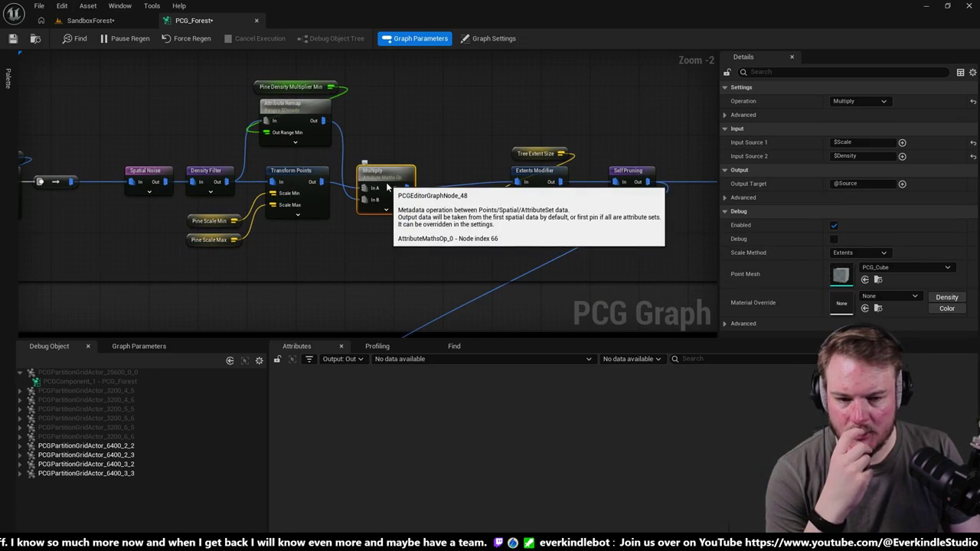
drag(223, 219, 227, 231)
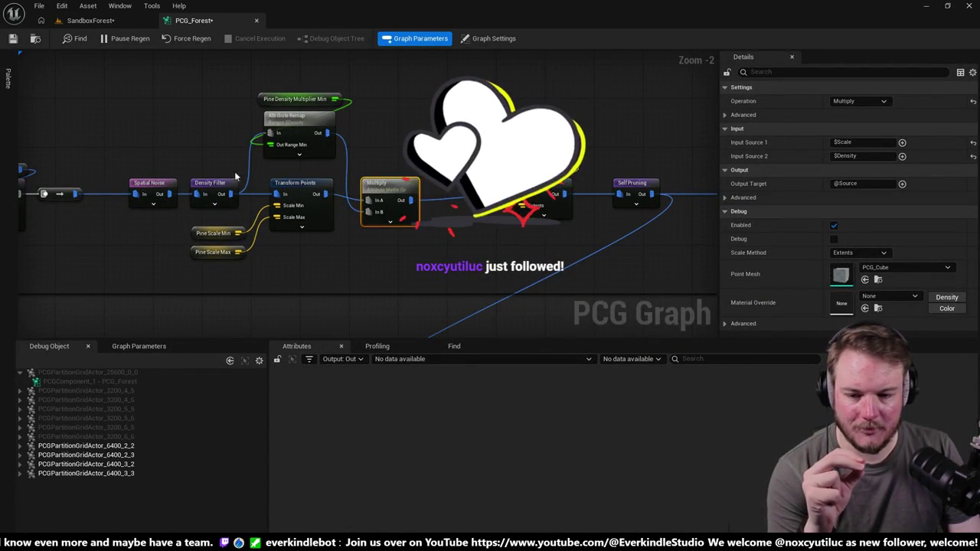
Step: Raise Multiply to line up with the chain and turn on its debug display
drag(241, 155, 224, 264)
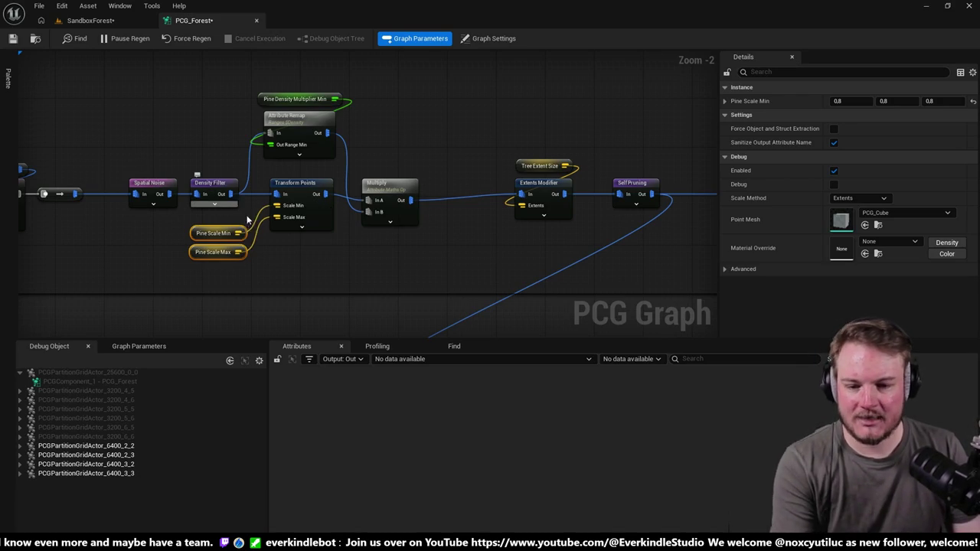
drag(398, 187, 398, 174)
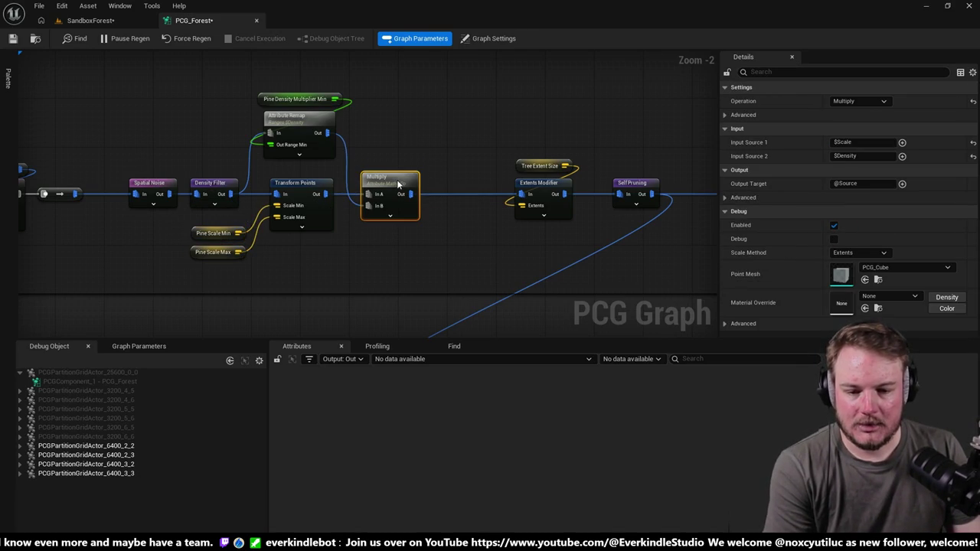
drag(421, 121, 483, 135)
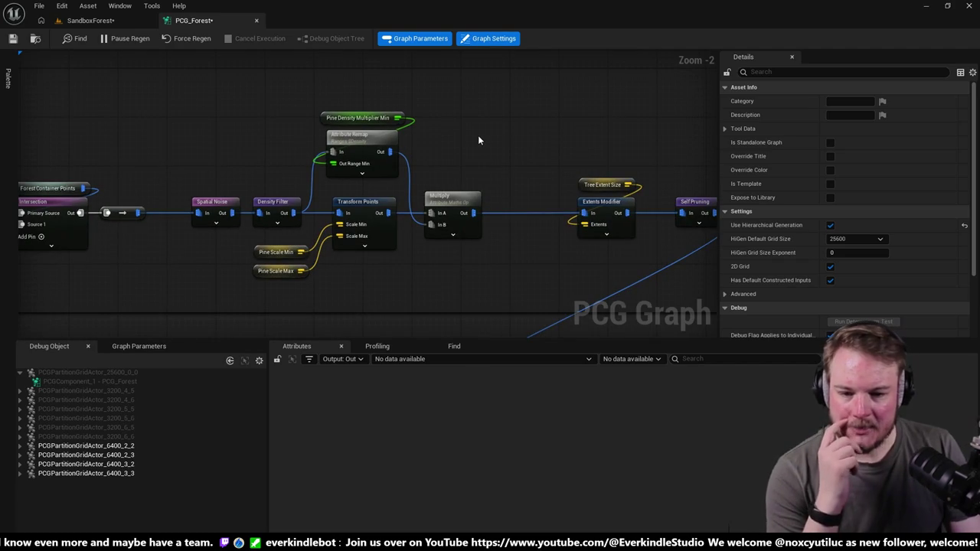
drag(229, 92, 526, 273)
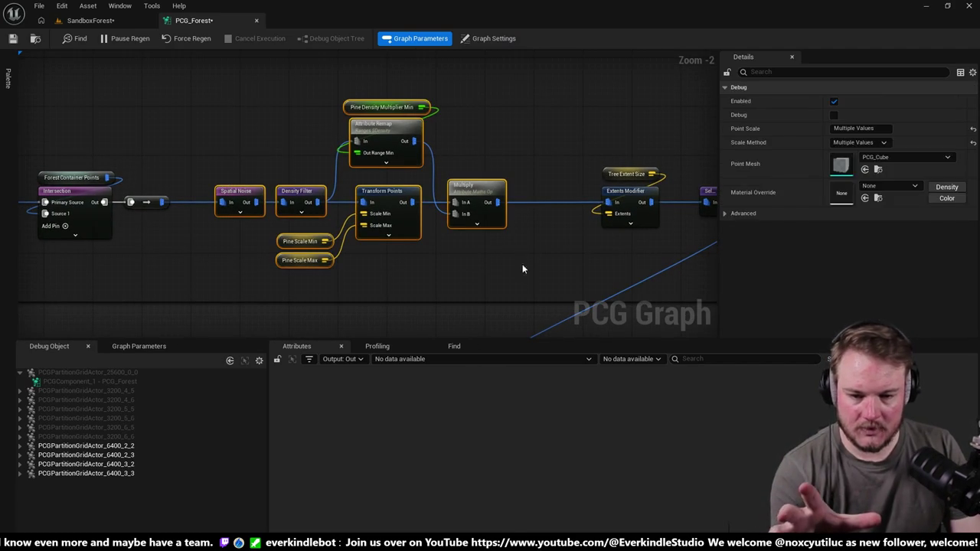
click(500, 217)
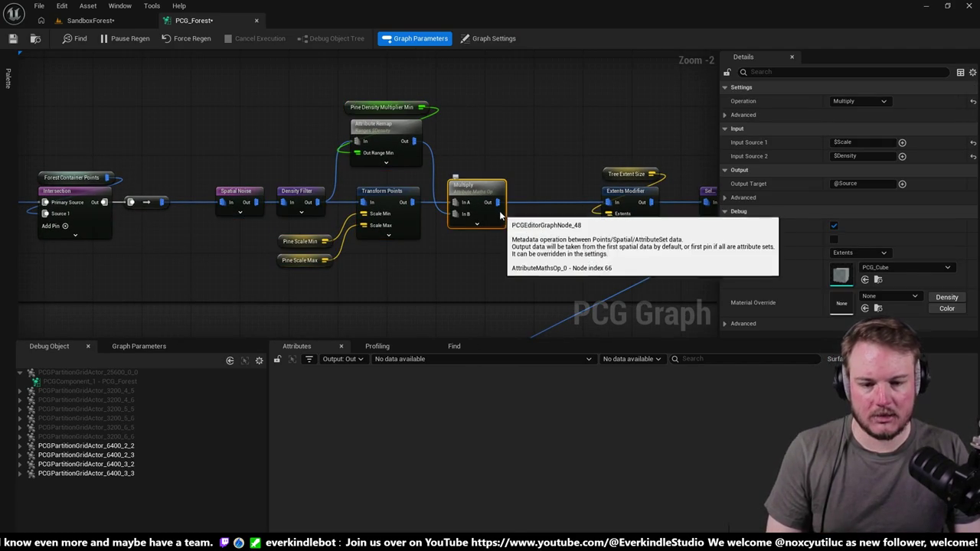
key(d)
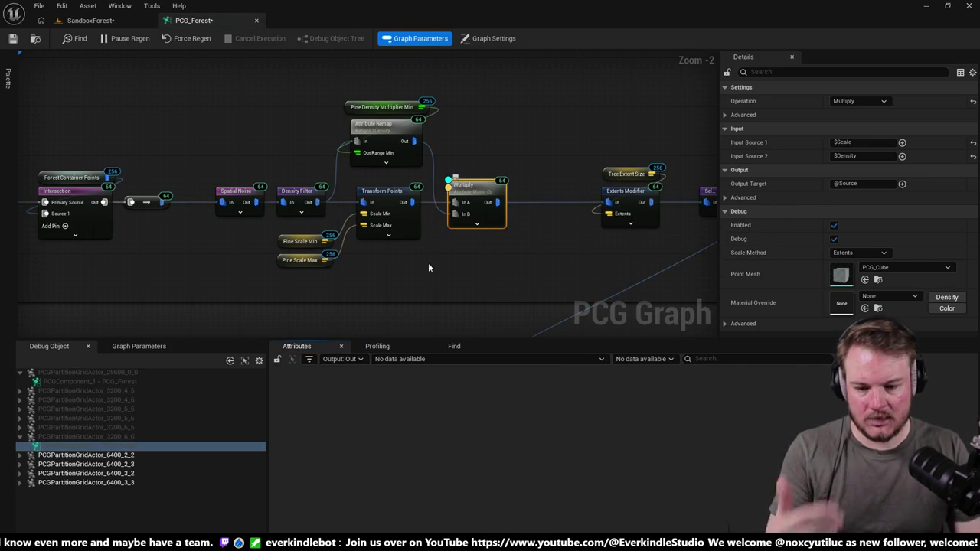
Step: Debug Multiply on grid cell 6400_2_3, then switch to the SandboxForest level
click(191, 464)
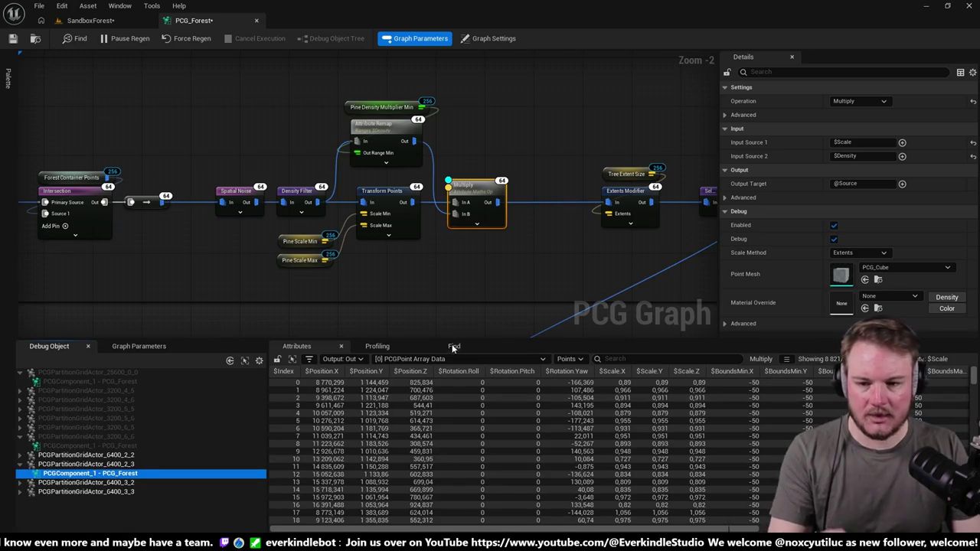
ctrl+click(477, 187)
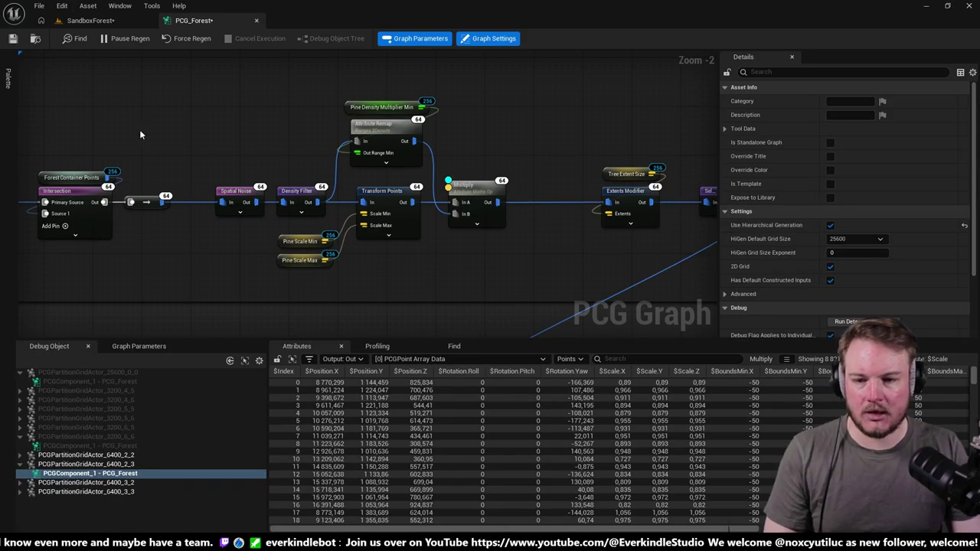
click(111, 22)
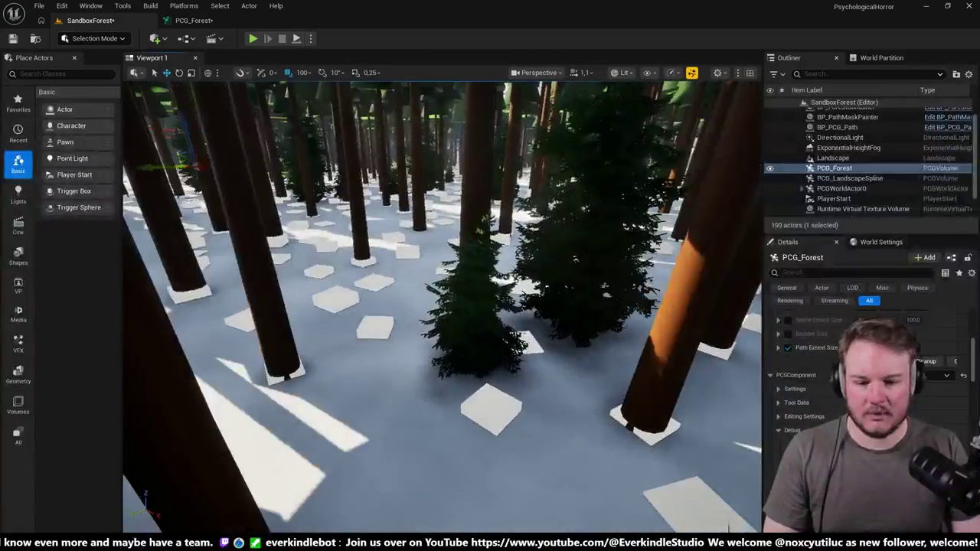
Step: Fly the camera forward through the forest trees, then return to the PCG_Forest graph
key(w)
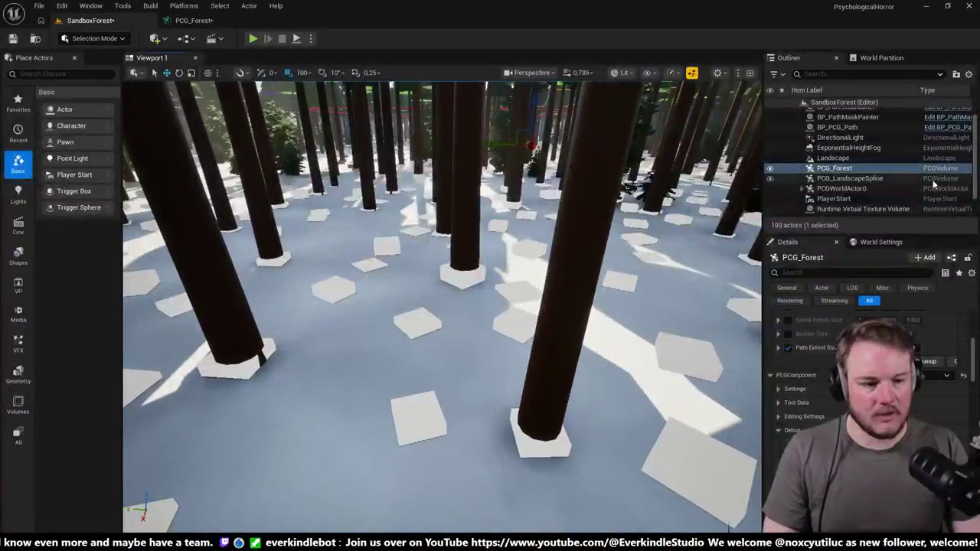
key(w)
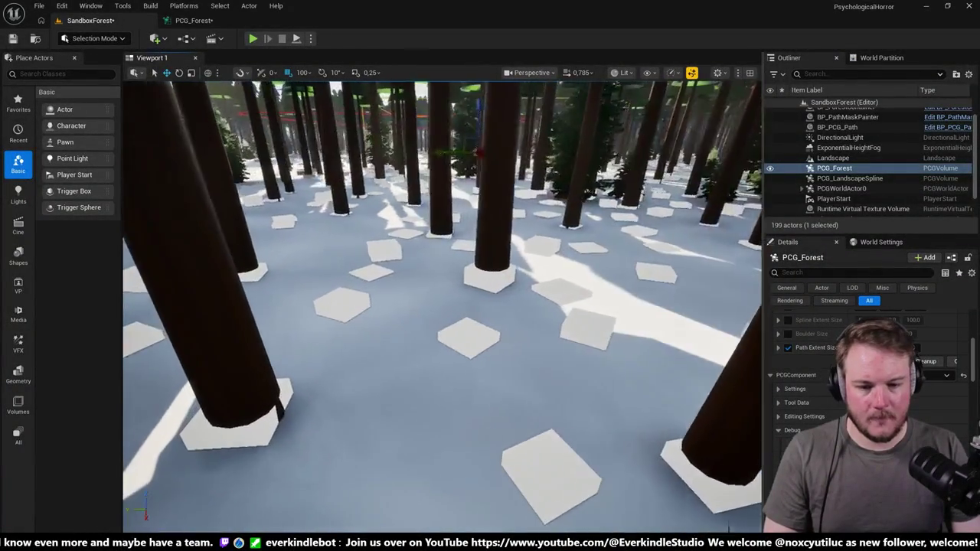
key(w)
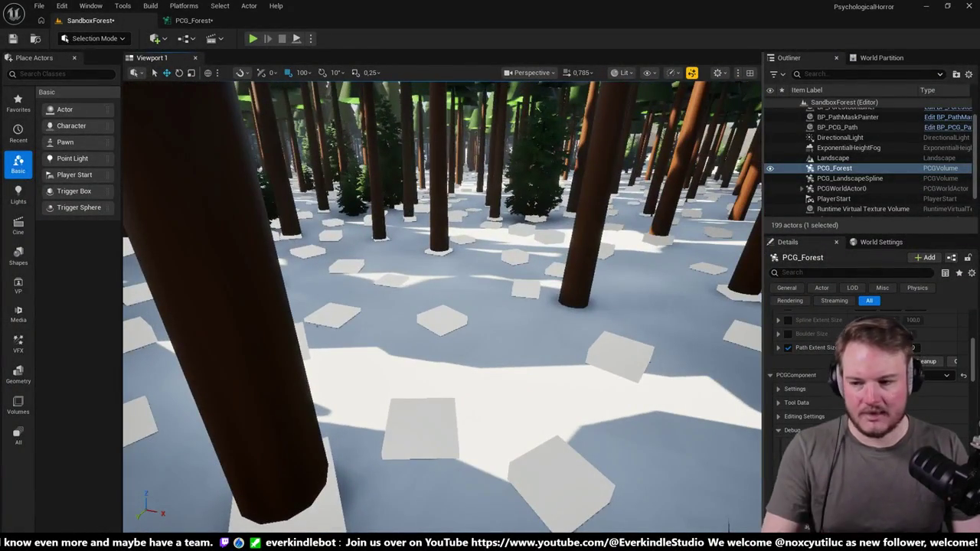
click(196, 20)
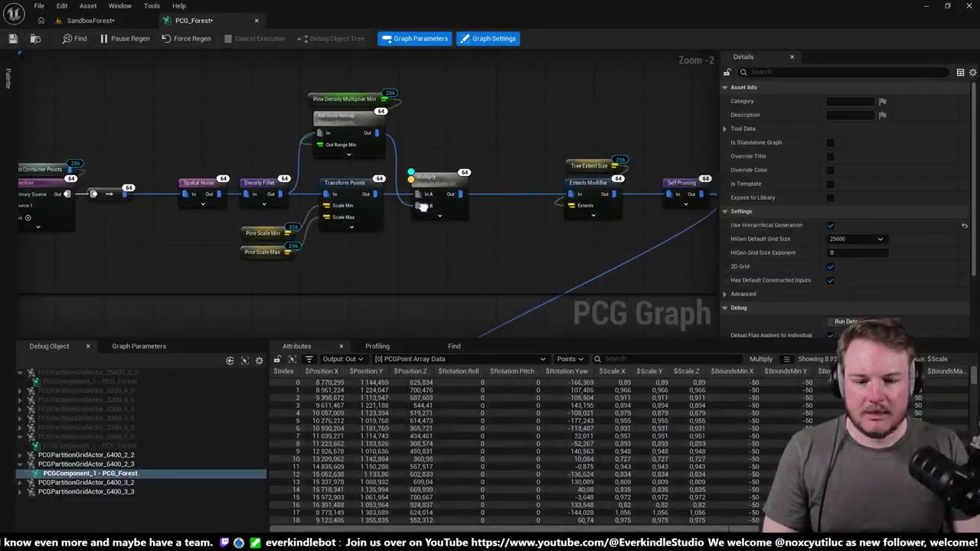
Step: Review Transform Points, Multiply and Spatial Noise settings, then frame the PCG_Forest volume in SandboxForest
scroll(361, 204, up, 2)
click(338, 201)
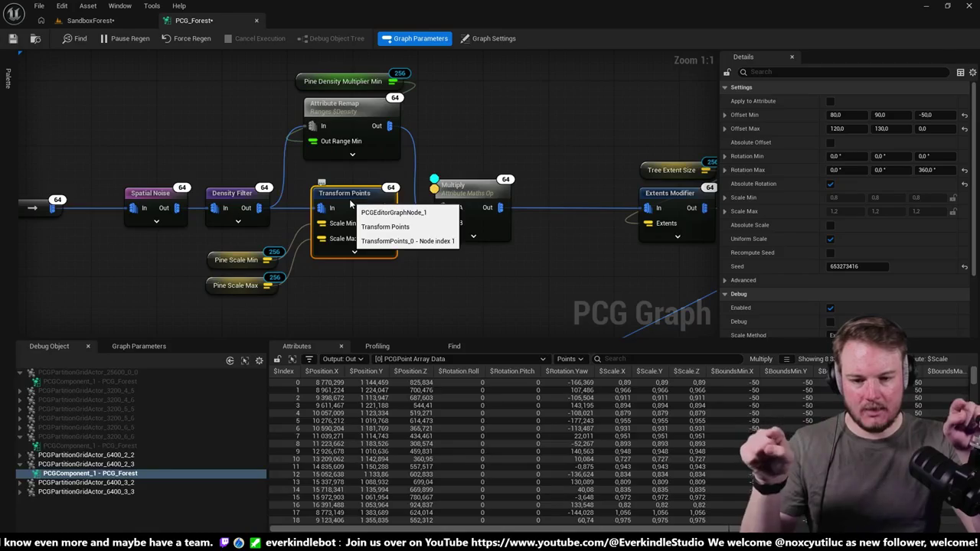
drag(437, 231, 386, 238)
mouse_move(227, 73)
mouse_down()
mouse_move(368, 130)
mouse_move(392, 126)
mouse_move(470, 252)
mouse_move(437, 216)
mouse_up()
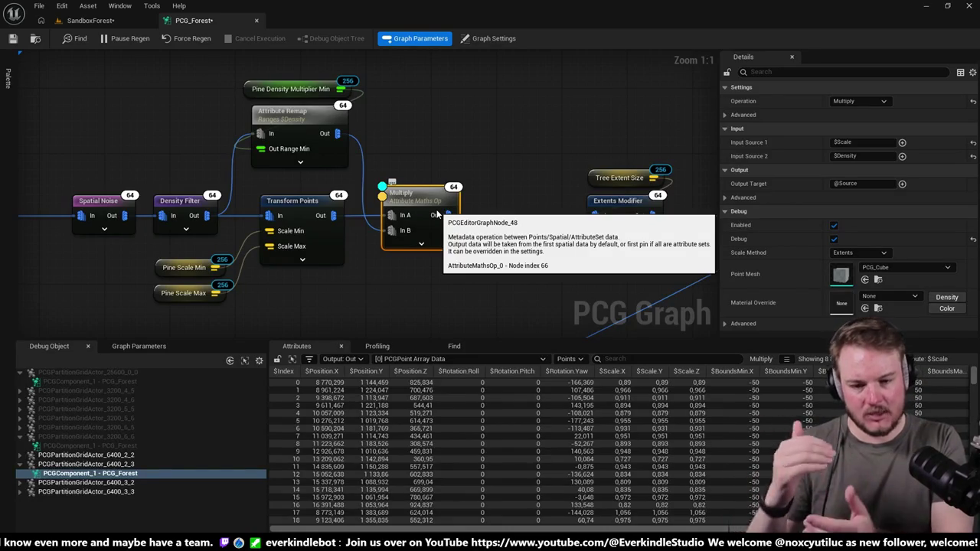
drag(92, 190, 150, 184)
click(150, 184)
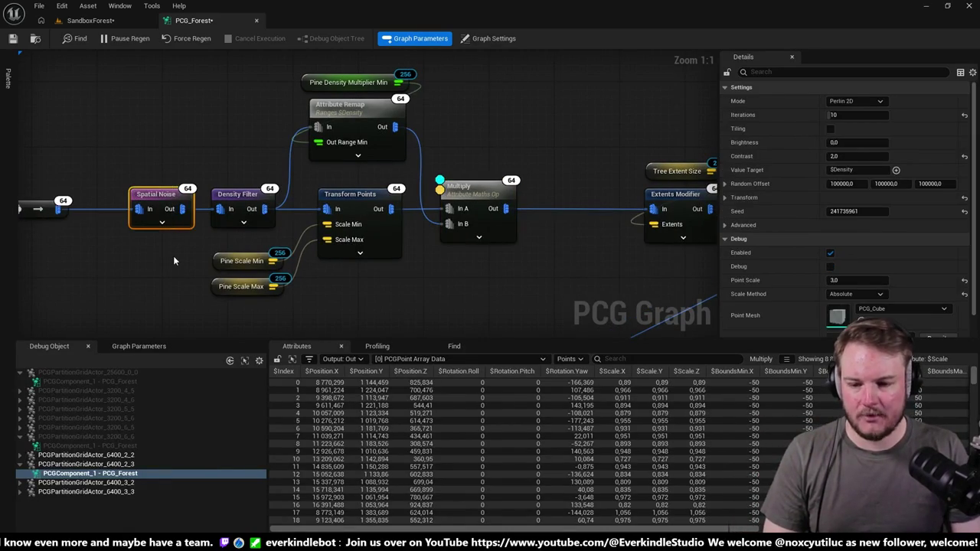
click(90, 20)
key(f)
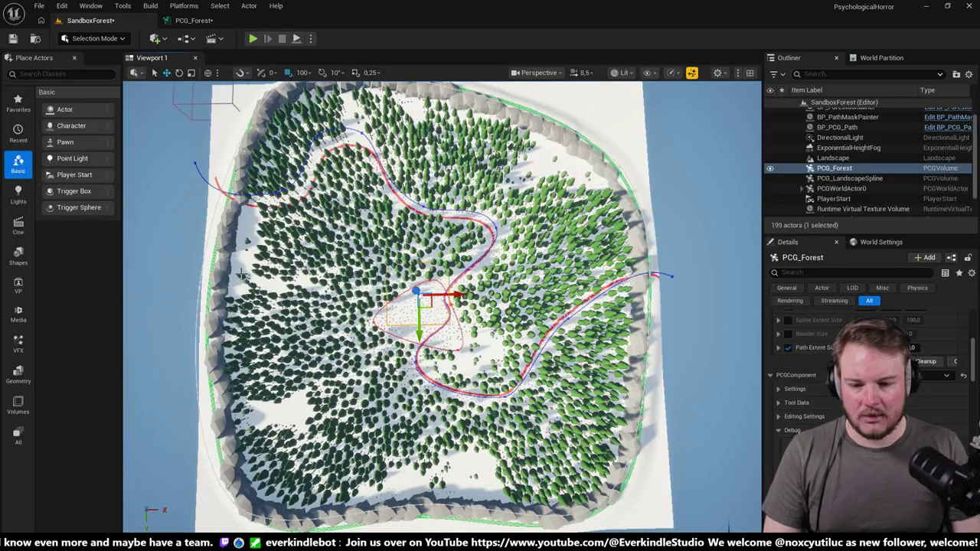
right_click(440, 215)
key(Escape)
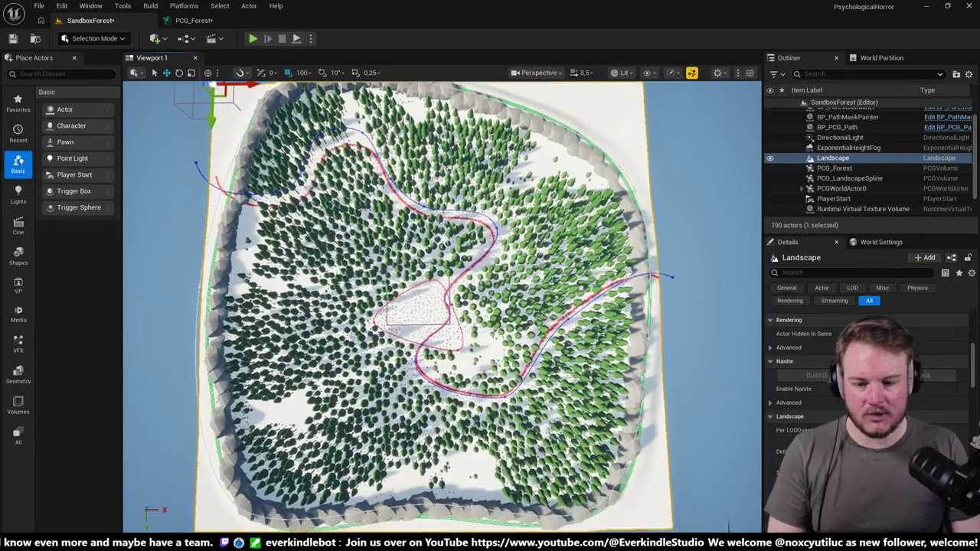
right_click(312, 209)
key(Escape)
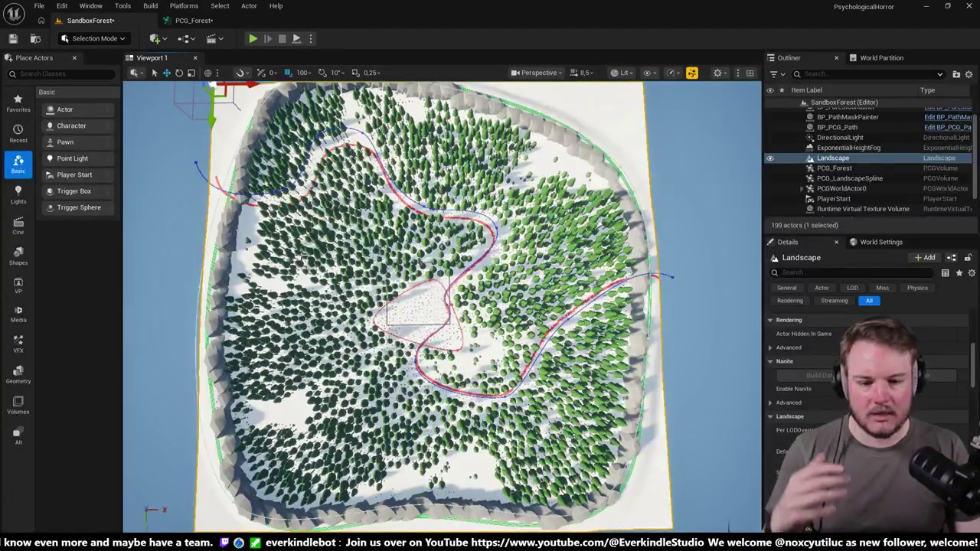
drag(429, 289, 450, 292)
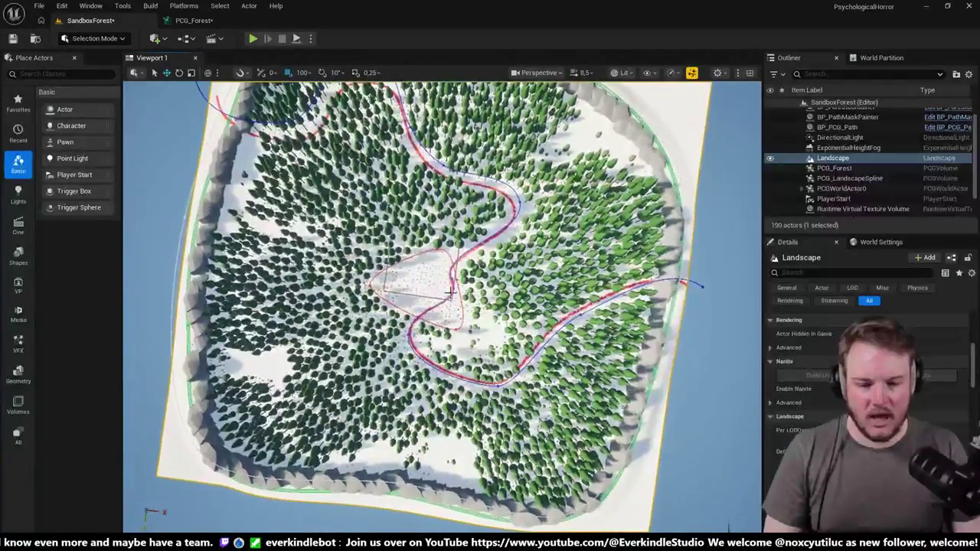
scroll(452, 291, up, 10)
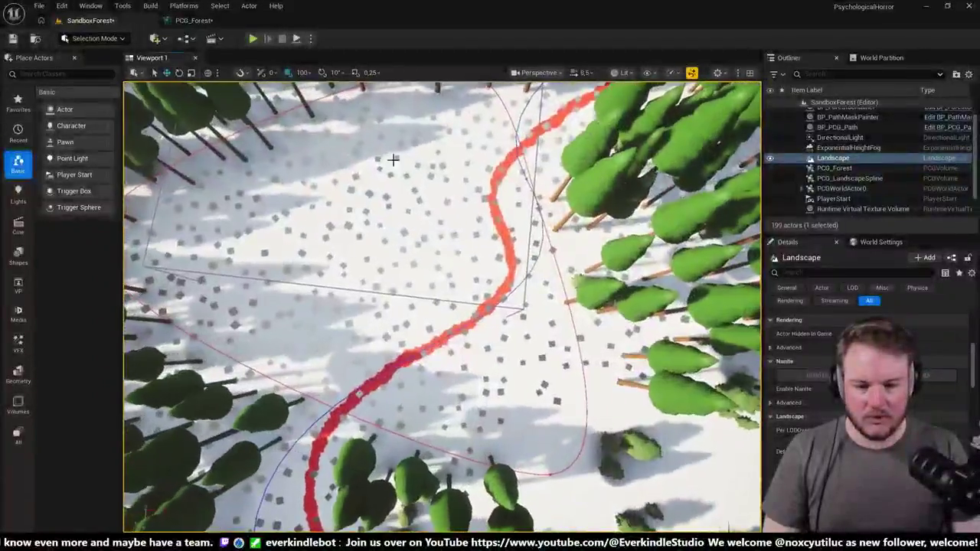
scroll(392, 160, down, 6)
drag(510, 322, 511, 329)
scroll(443, 306, down, 8)
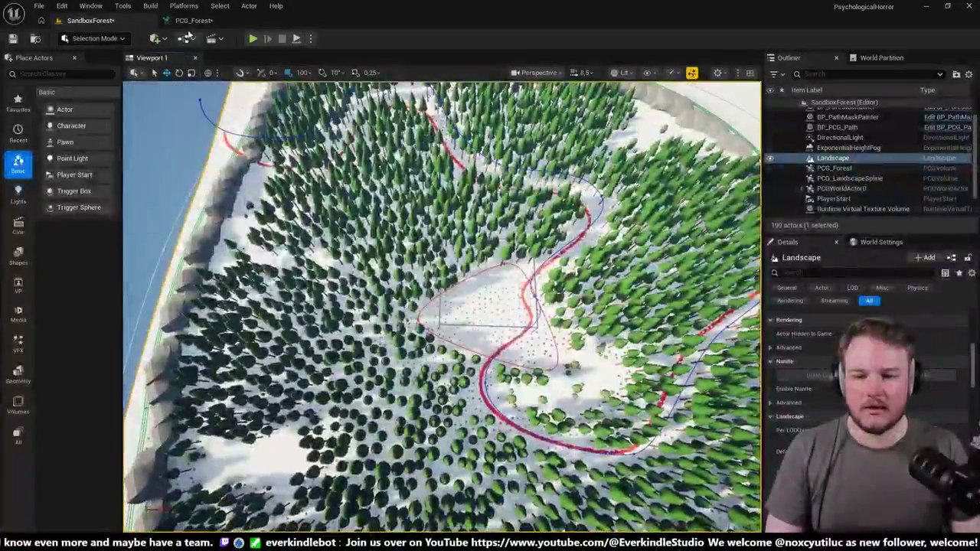
click(193, 20)
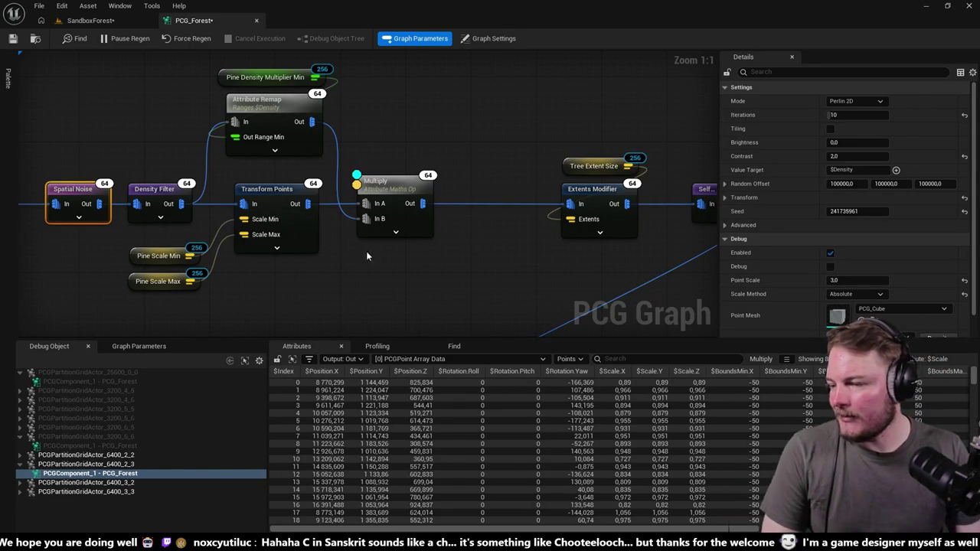
Step: Review the Pine branch's Transform Points, Attribute Remap, Self Pruning and extents nodes
scroll(401, 219, down, 3)
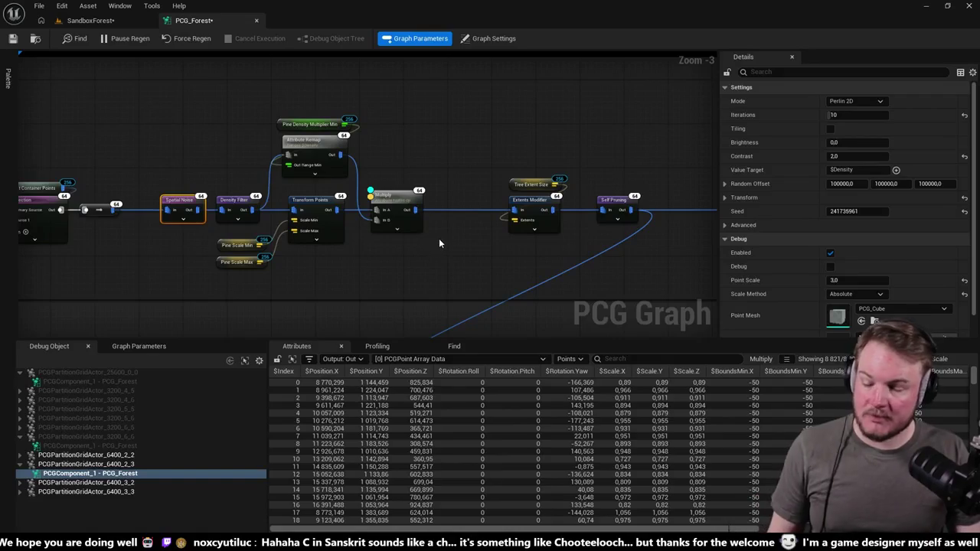
mouse_move(440, 237)
mouse_down()
mouse_move(477, 216)
mouse_move(464, 227)
mouse_up()
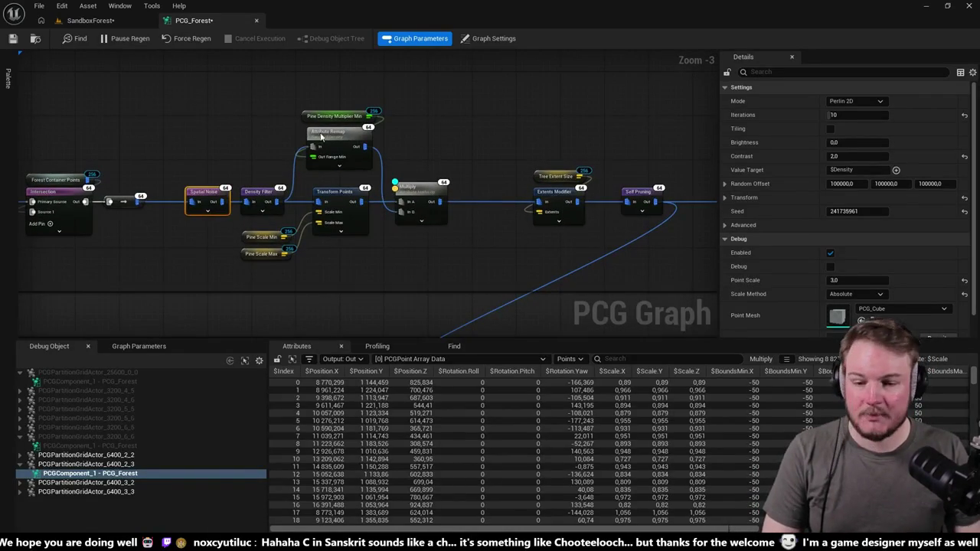
drag(306, 203, 329, 150)
scroll(440, 186, up, 3)
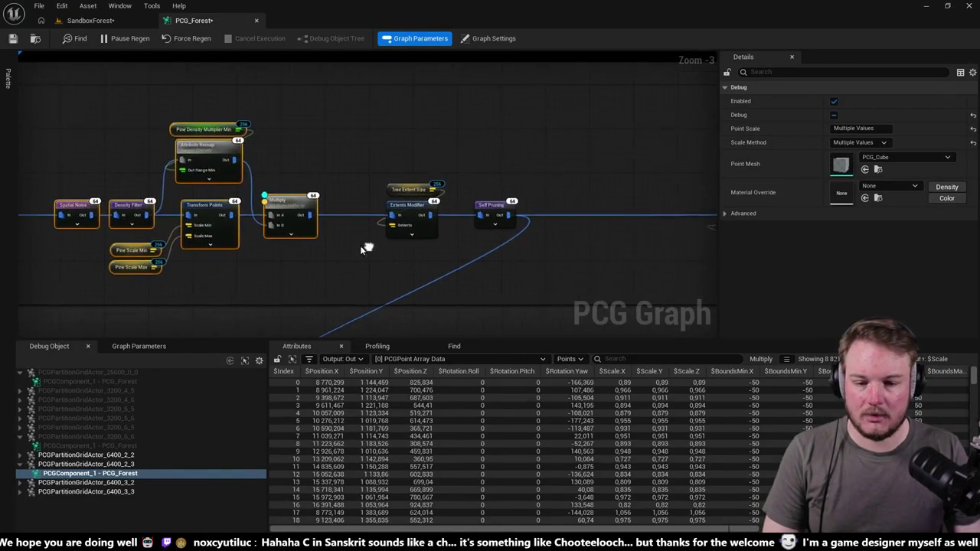
click(507, 187)
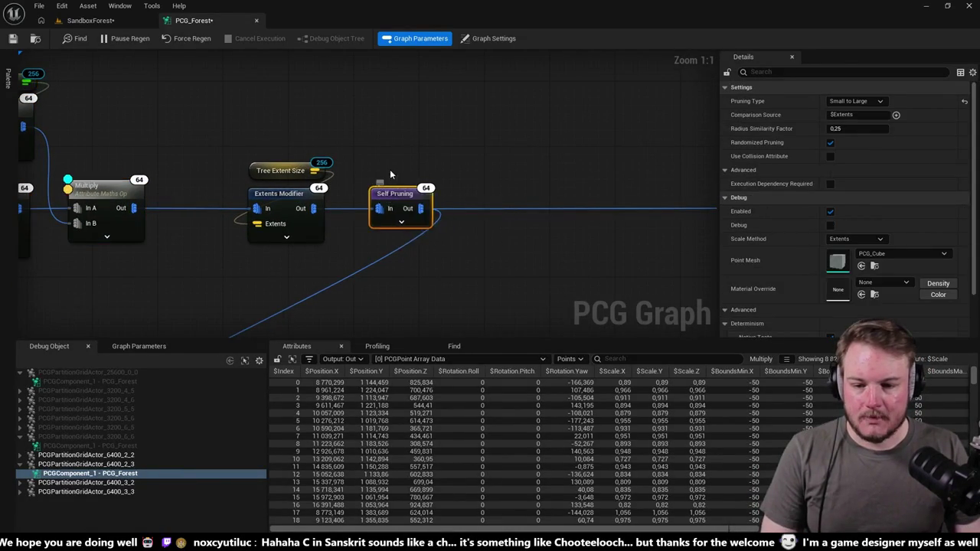
mouse_move(375, 135)
mouse_down()
mouse_move(388, 244)
mouse_move(386, 227)
mouse_up()
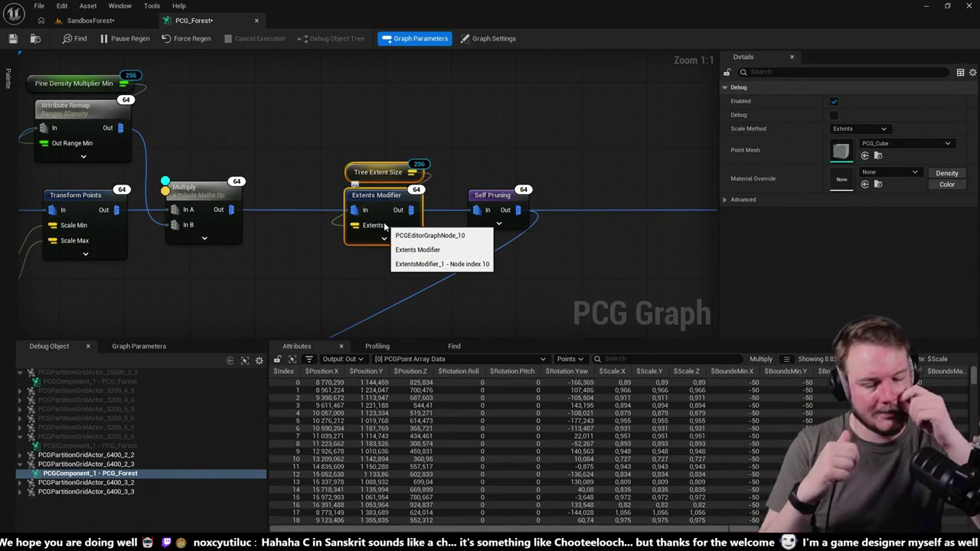
Step: Move Self Pruning left, turn on its debug display and inspect its output points
mouse_move(510, 192)
mouse_down()
mouse_move(484, 195)
mouse_move(401, 150)
mouse_up()
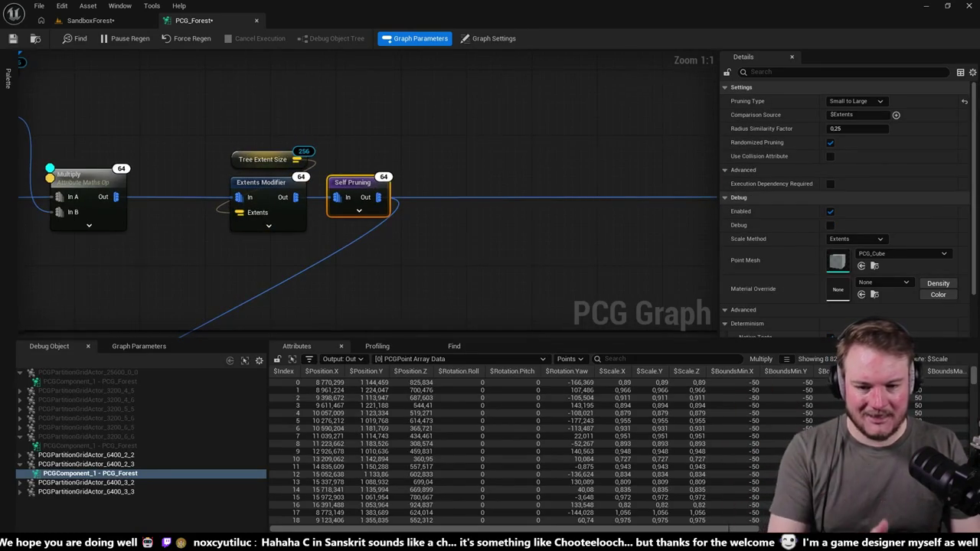
drag(502, 160, 455, 170)
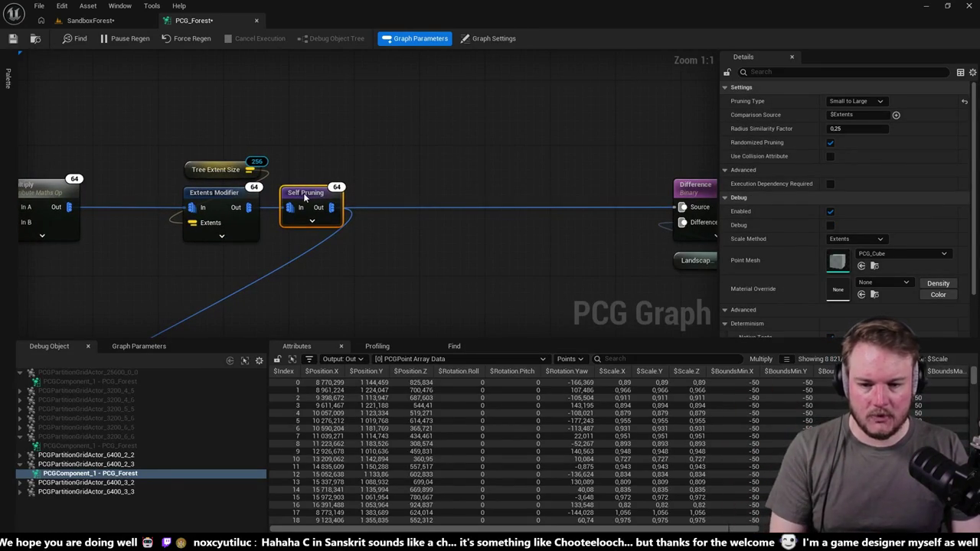
key(d)
key(a)
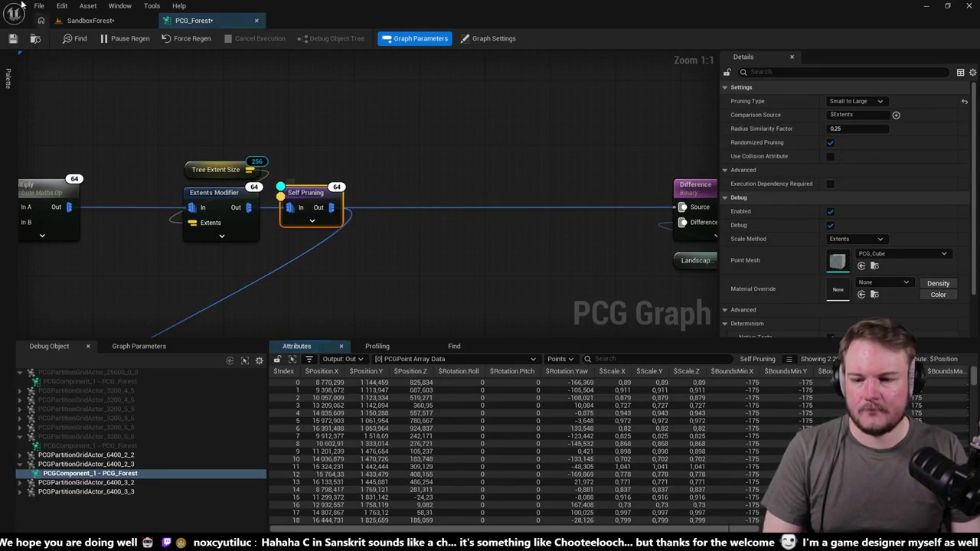
click(74, 21)
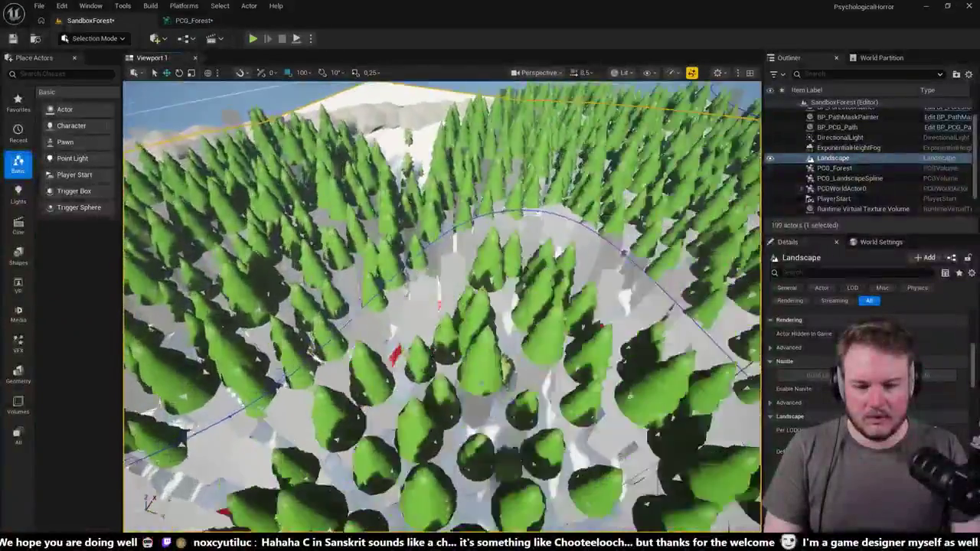
scroll(442, 306, down, 1)
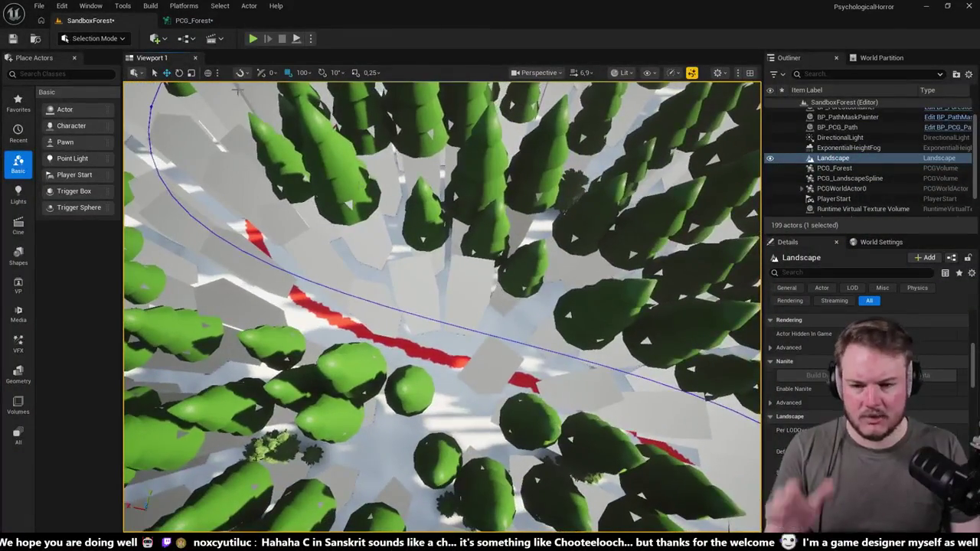
click(211, 24)
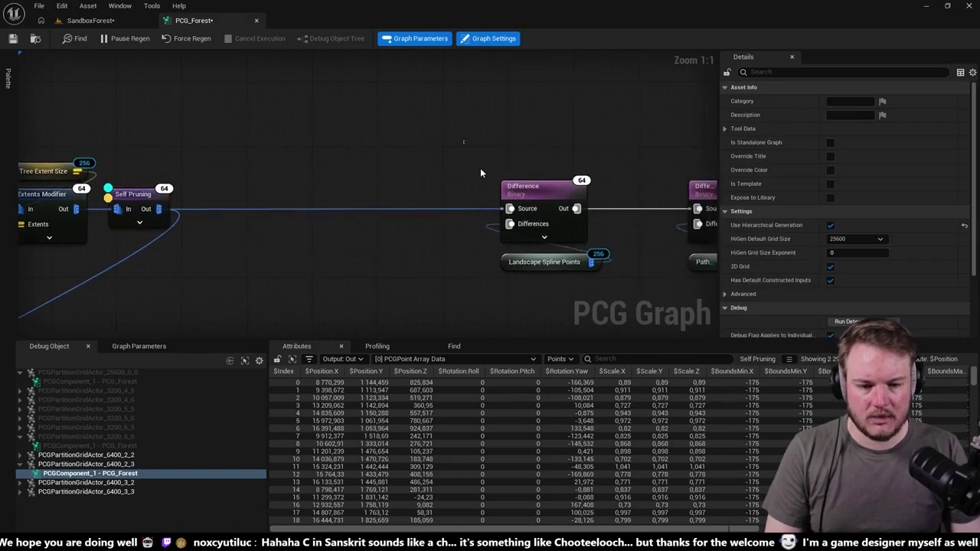
Step: Move the Landscape Spline and Path Spline Difference pairs left toward Self Pruning
drag(465, 143, 572, 277)
drag(528, 192, 411, 190)
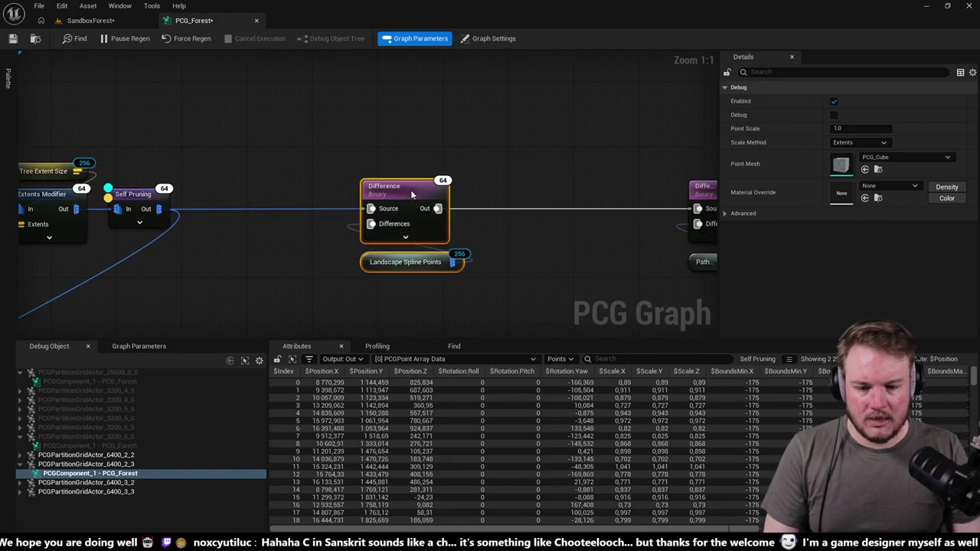
drag(553, 250, 529, 245)
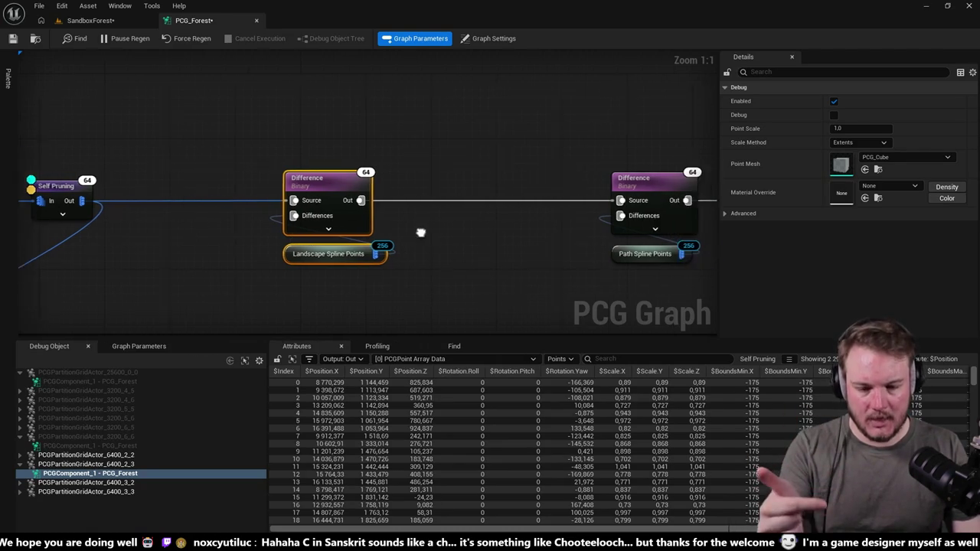
drag(433, 232, 280, 228)
drag(468, 252, 479, 256)
drag(508, 179, 383, 176)
Step: Shift the Exclusion Zone Difference, reroute and Static Mesh Spawner left, then inspect the spawner
drag(507, 157, 634, 236)
drag(591, 172, 485, 173)
drag(579, 244, 334, 229)
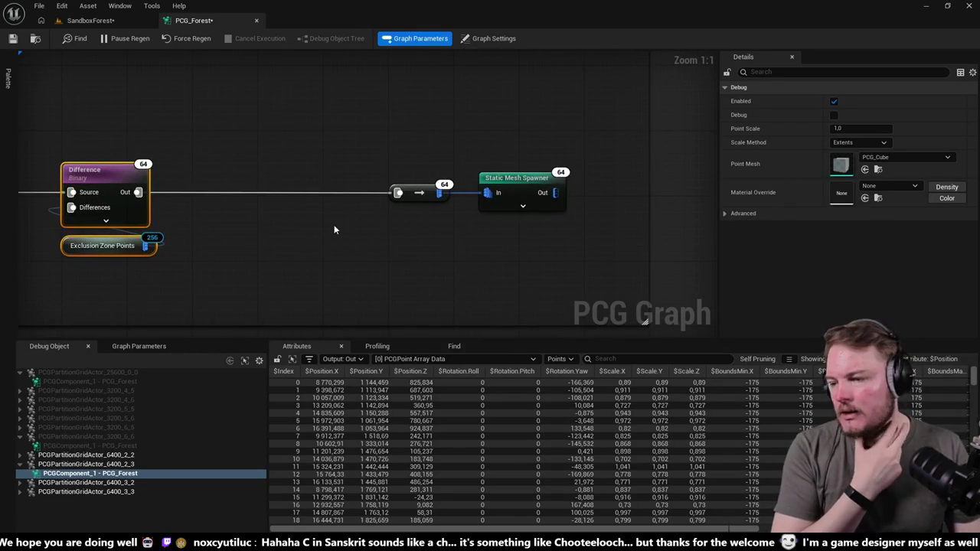
mouse_move(383, 125)
mouse_down()
mouse_move(485, 192)
mouse_move(425, 179)
mouse_up()
click(426, 178)
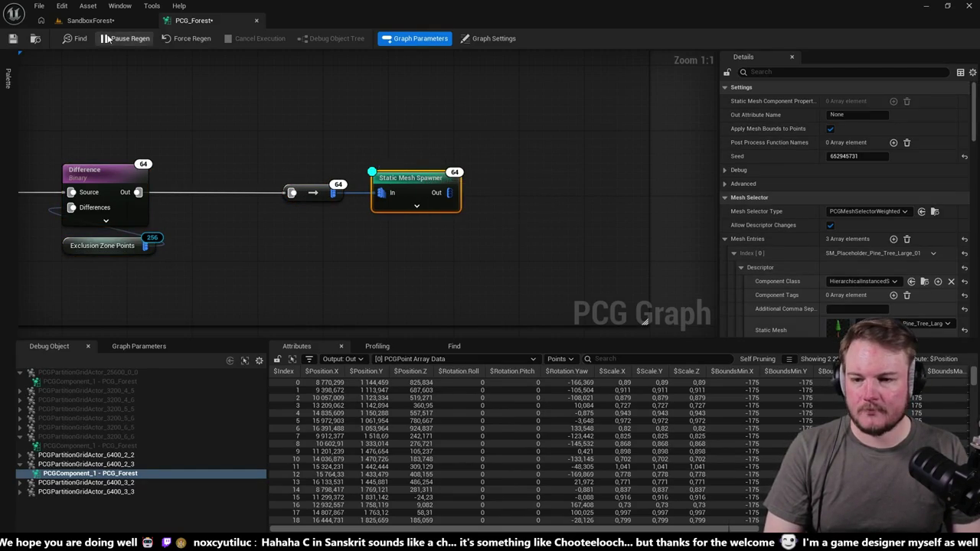
click(91, 20)
key(w)
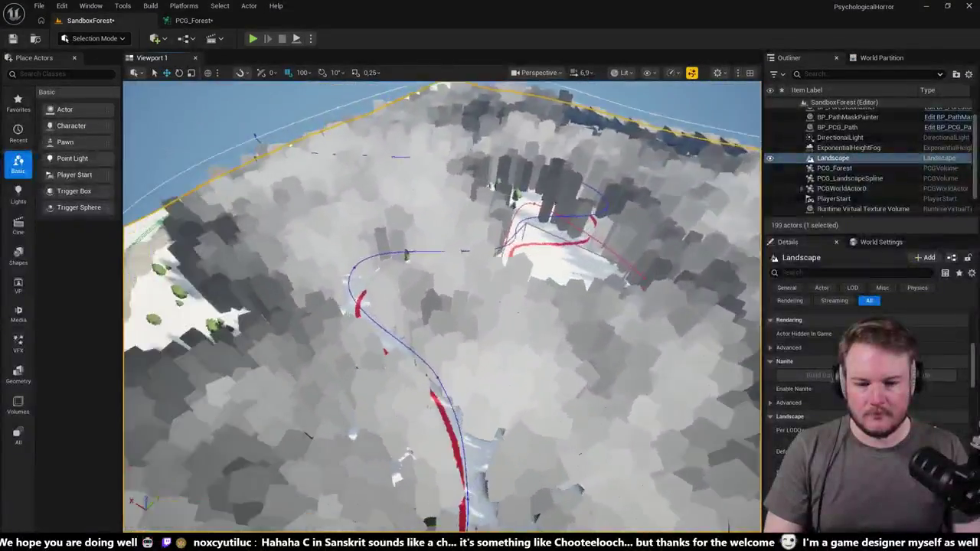
scroll(442, 306, down, 2)
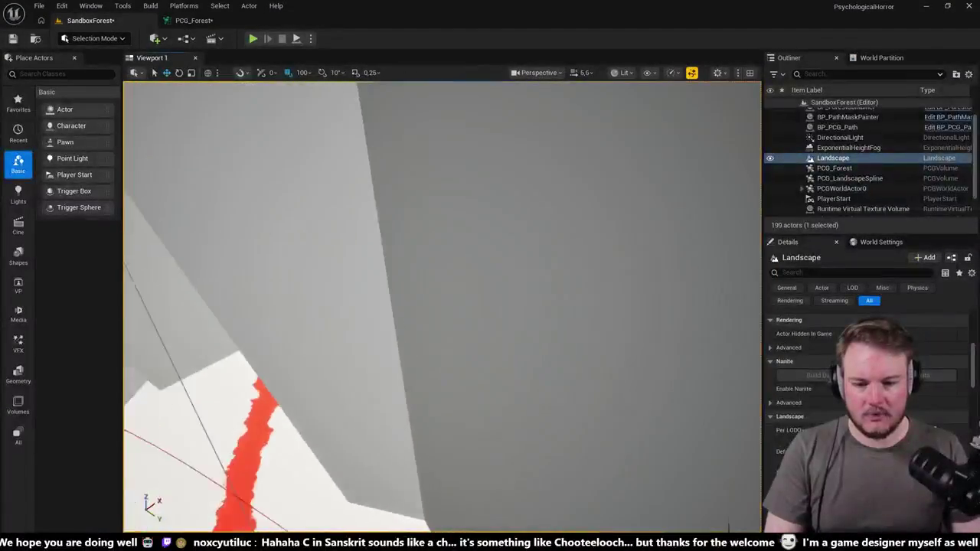
key(w)
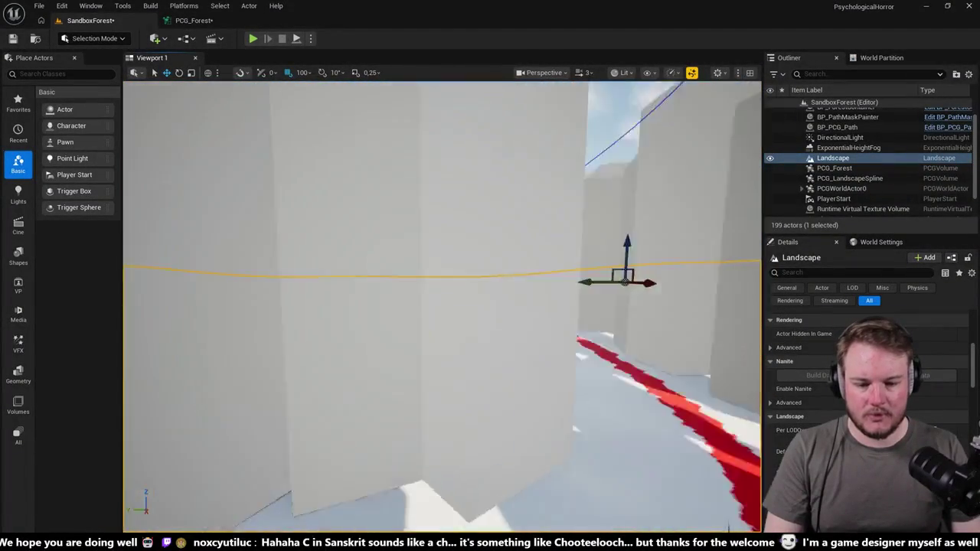
key(f)
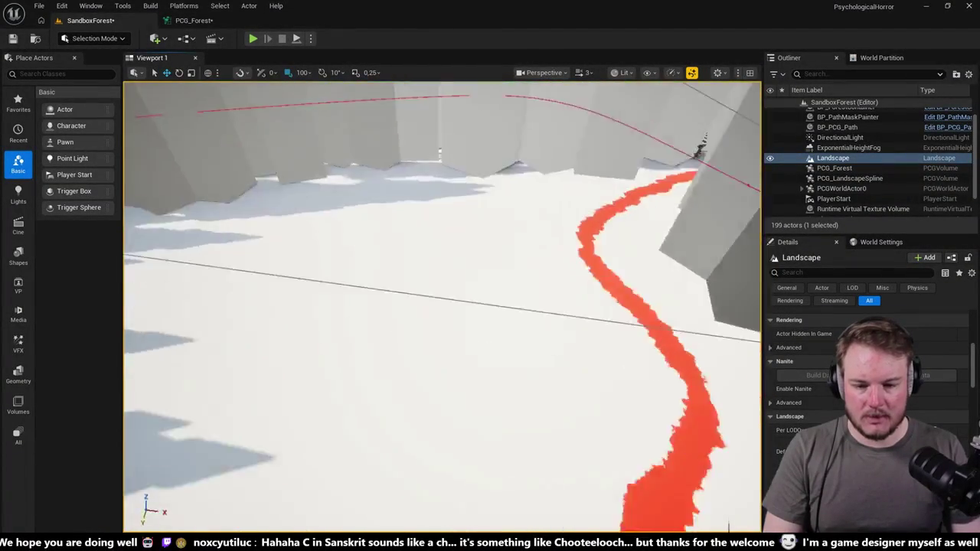
click(187, 21)
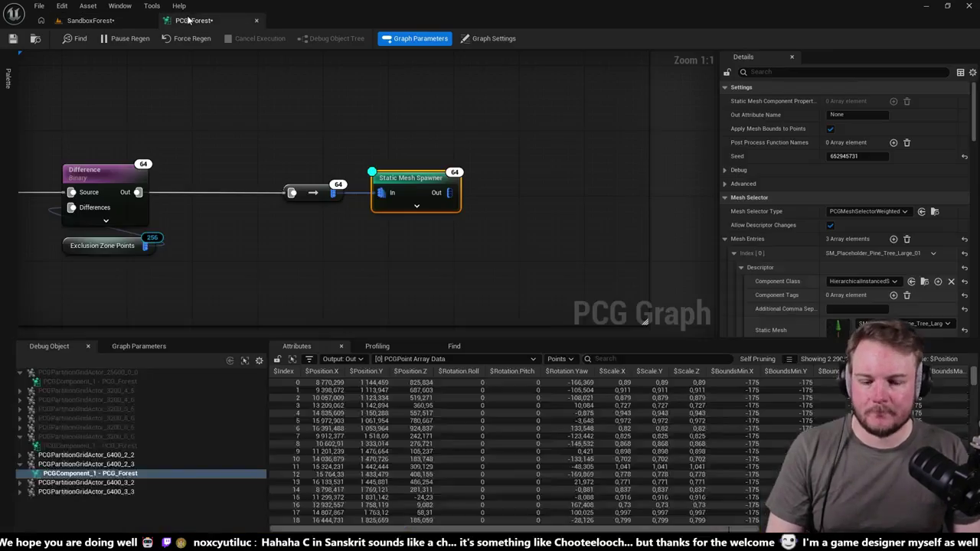
Step: Zoom out over the graph's spawn sections, then return to the SandboxForest level viewport
scroll(410, 264, down, 11)
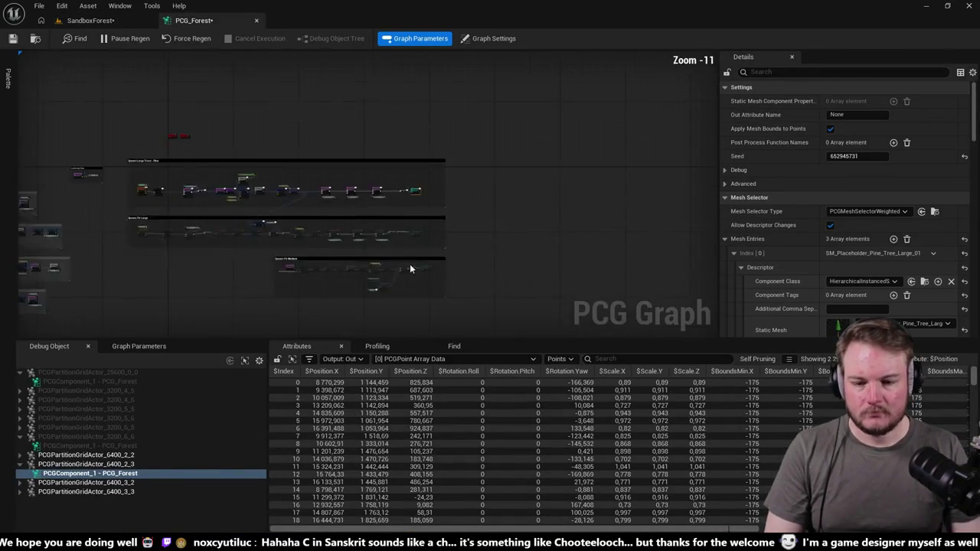
scroll(273, 245, up, 3)
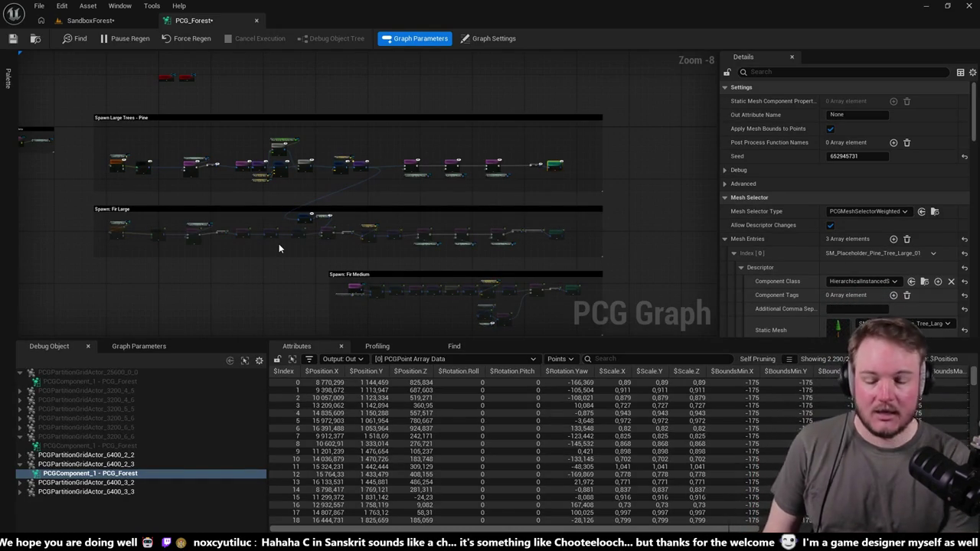
click(117, 20)
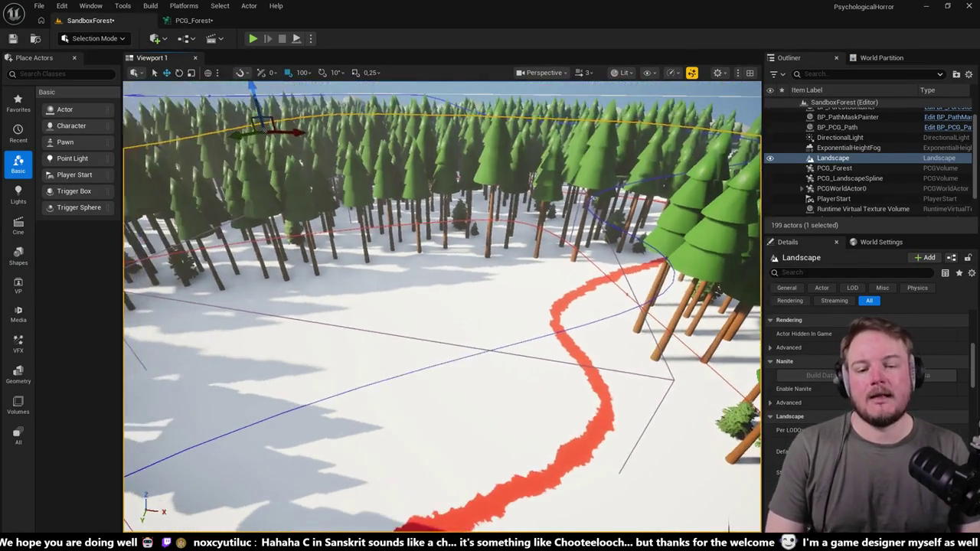
Step: Pull the camera back and orbit above the forest to see the red spline path
mouse_move(452, 203)
mouse_down()
mouse_move(498, 299)
mouse_move(573, 294)
mouse_up()
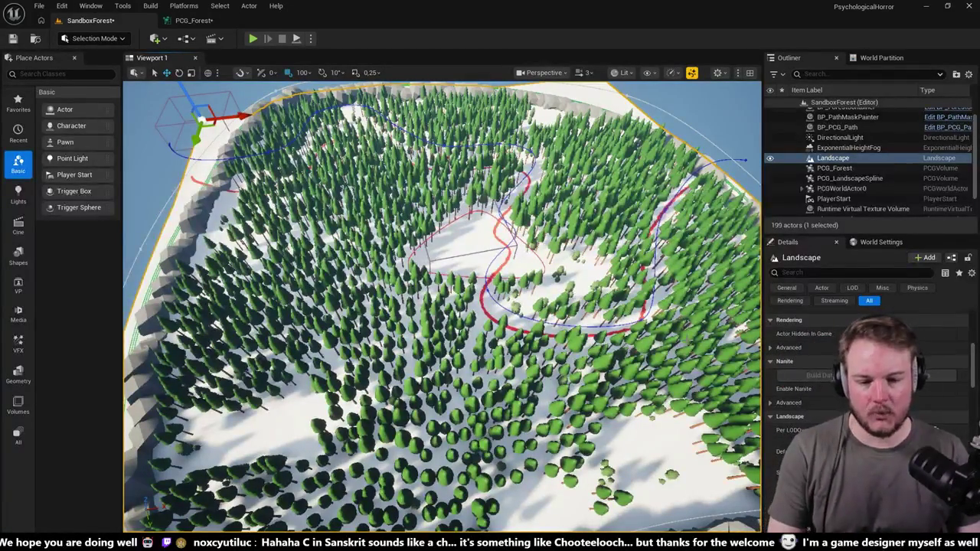
alt+drag(624, 335, 552, 339)
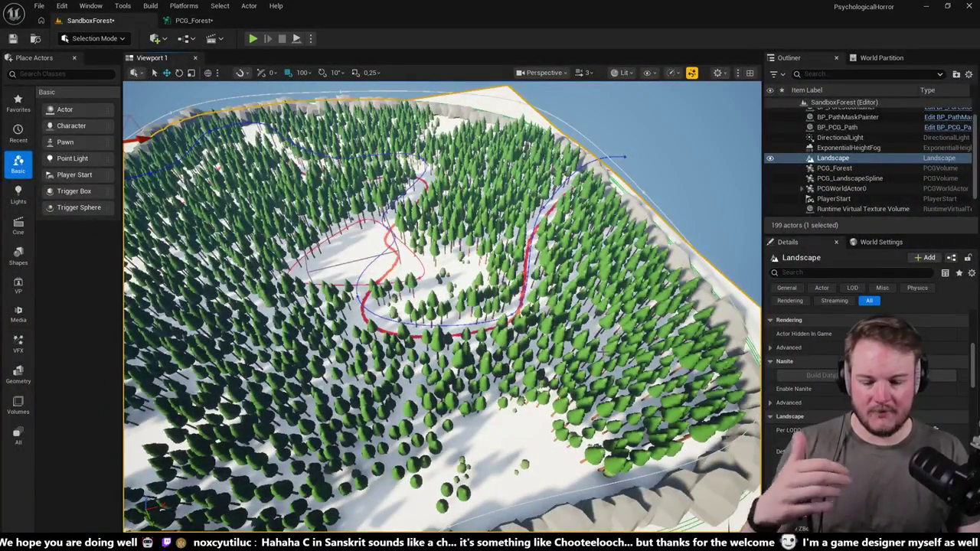
Step: Orbit, tilt and fly the camera toward the hill, then return to the PCG_Forest graph
alt+drag(601, 352, 525, 465)
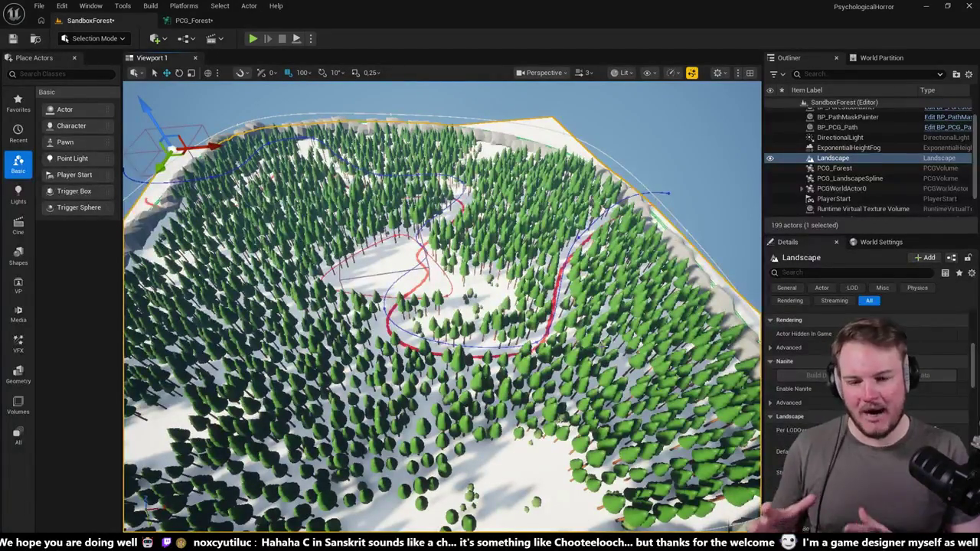
drag(442, 306, 442, 260)
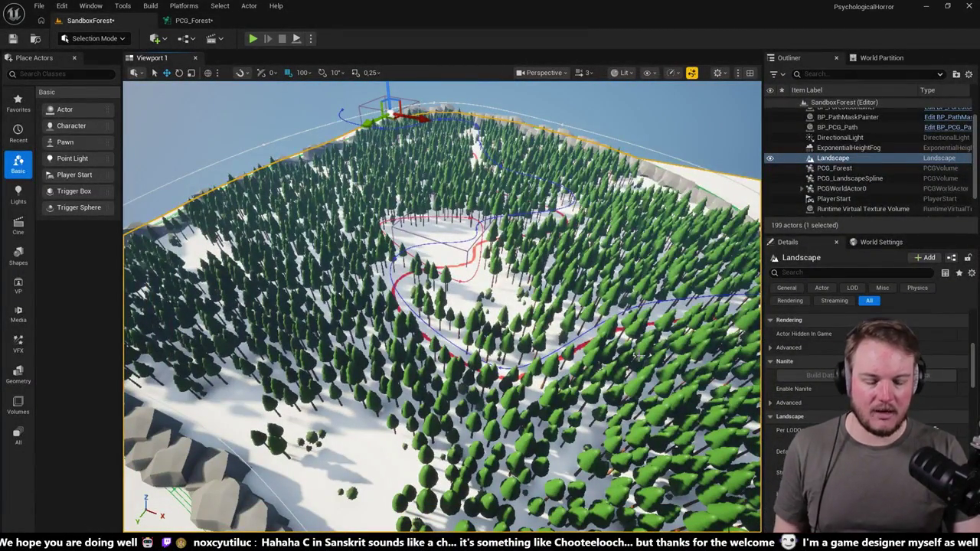
drag(634, 348, 634, 315)
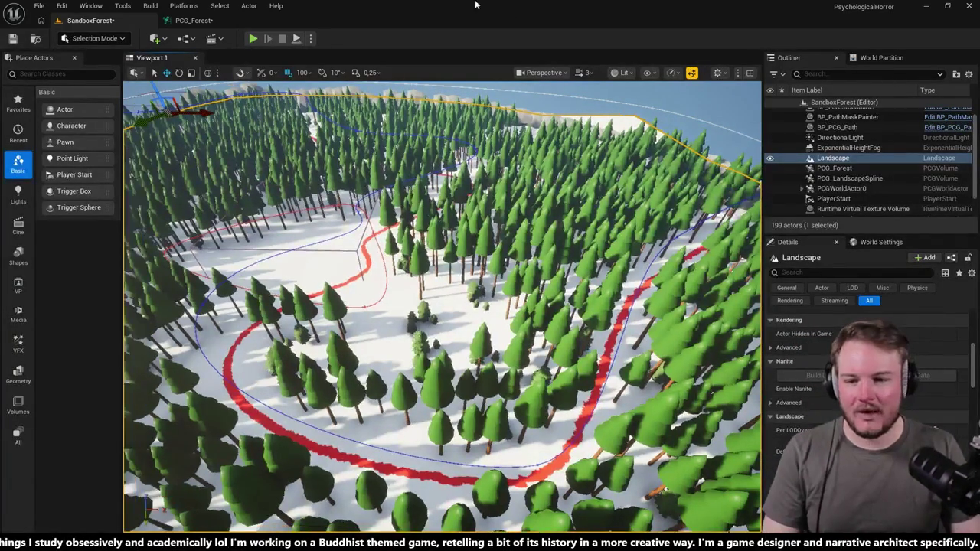
click(194, 20)
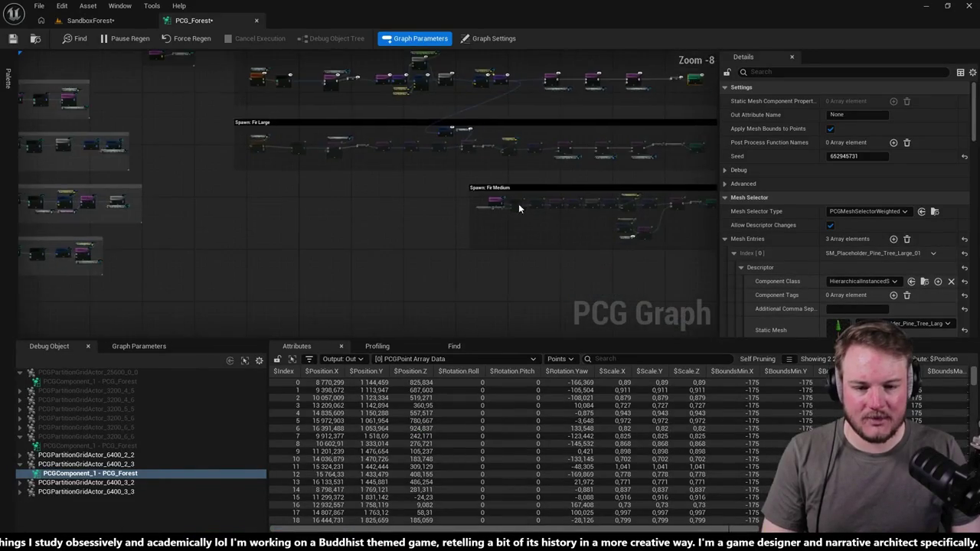
Step: Move the Fir Large Change Grid Size node further to the right
scroll(319, 195, up, 4)
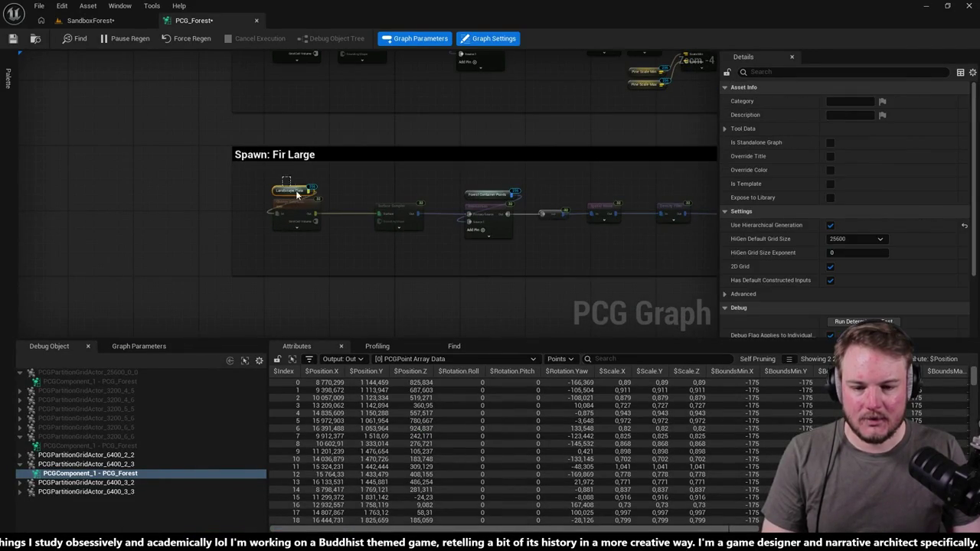
click(304, 205)
scroll(303, 204, up, 3)
drag(315, 207, 375, 206)
drag(368, 260, 487, 206)
scroll(428, 204, down, 3)
Step: Check Forest Container Points and the reroute after Intersection, then pick the Fir Large Spatial Noise
mouse_move(428, 204)
mouse_down()
mouse_move(362, 272)
mouse_move(372, 255)
mouse_up()
click(422, 274)
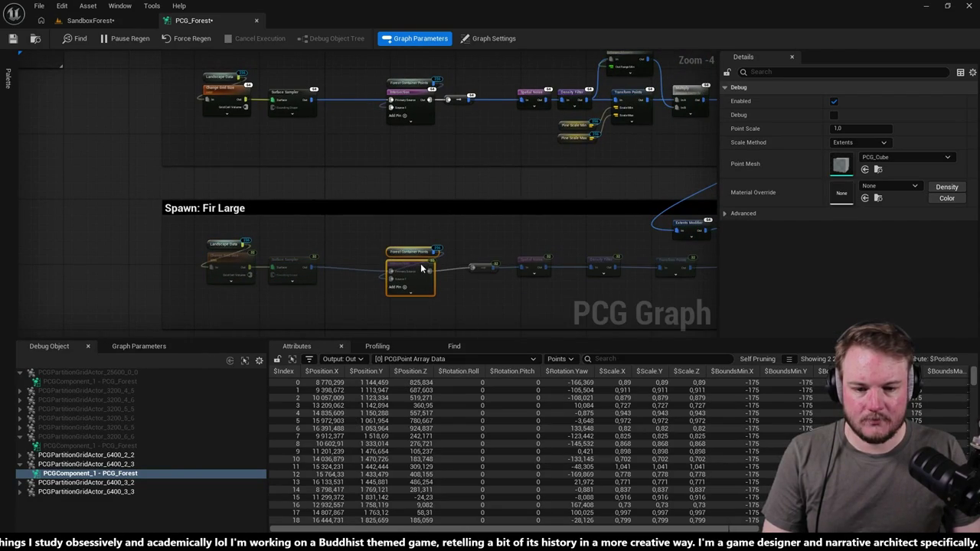
click(459, 269)
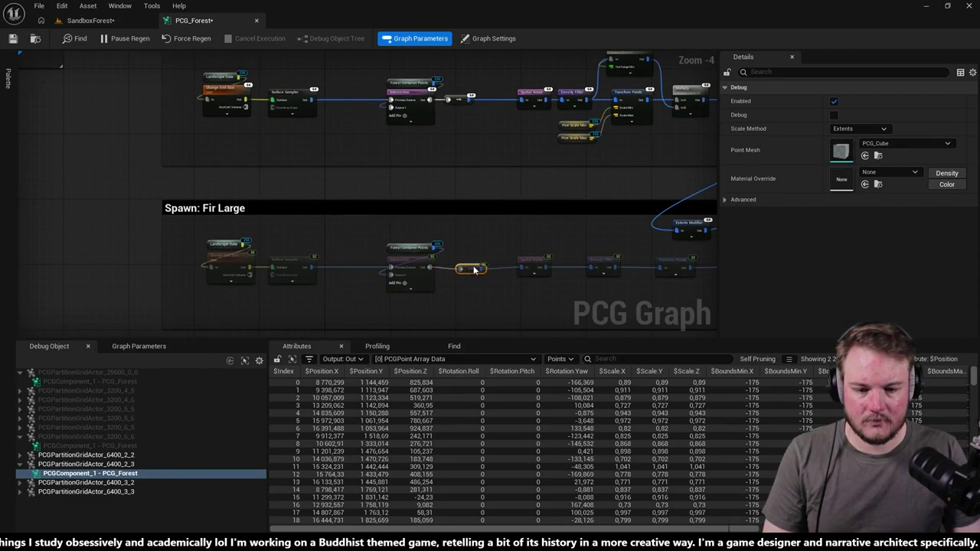
shift+click(394, 264)
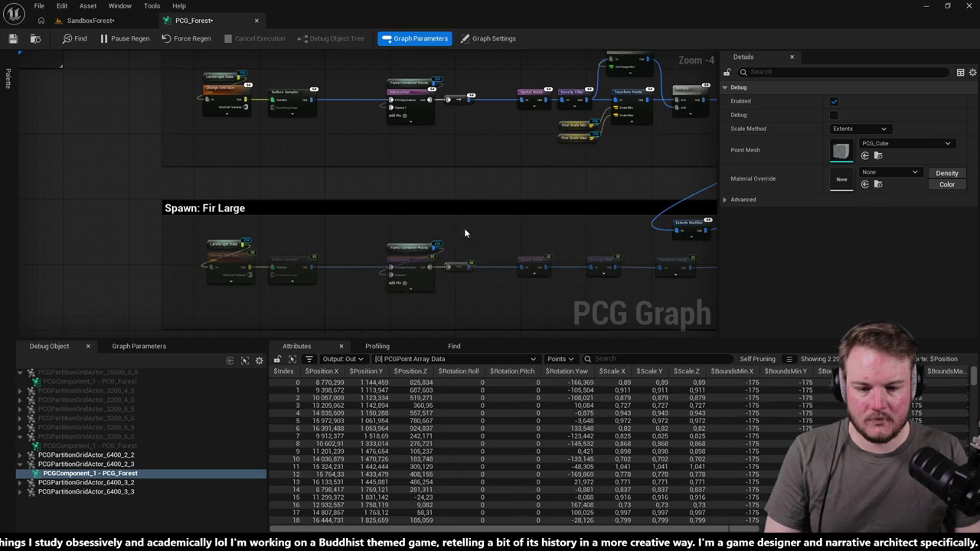
drag(444, 234, 373, 226)
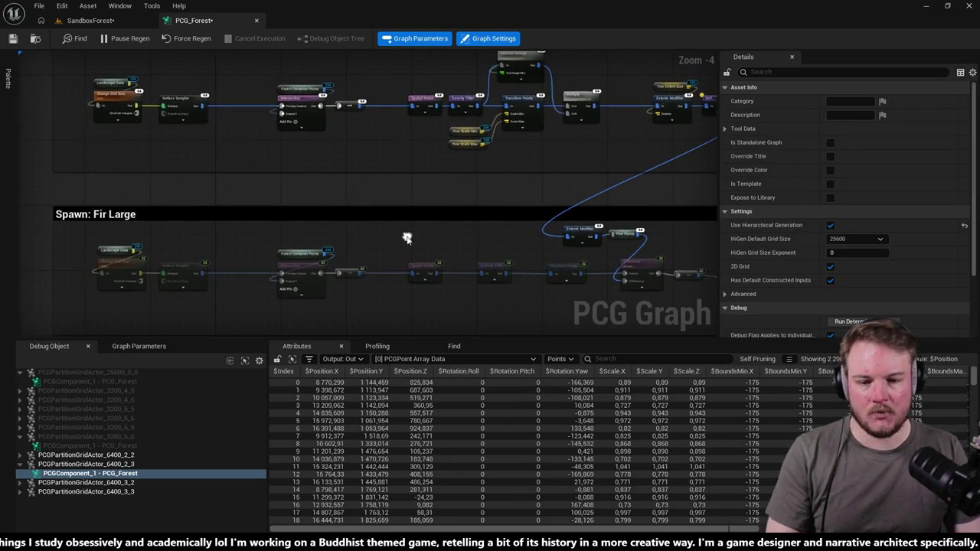
click(413, 105)
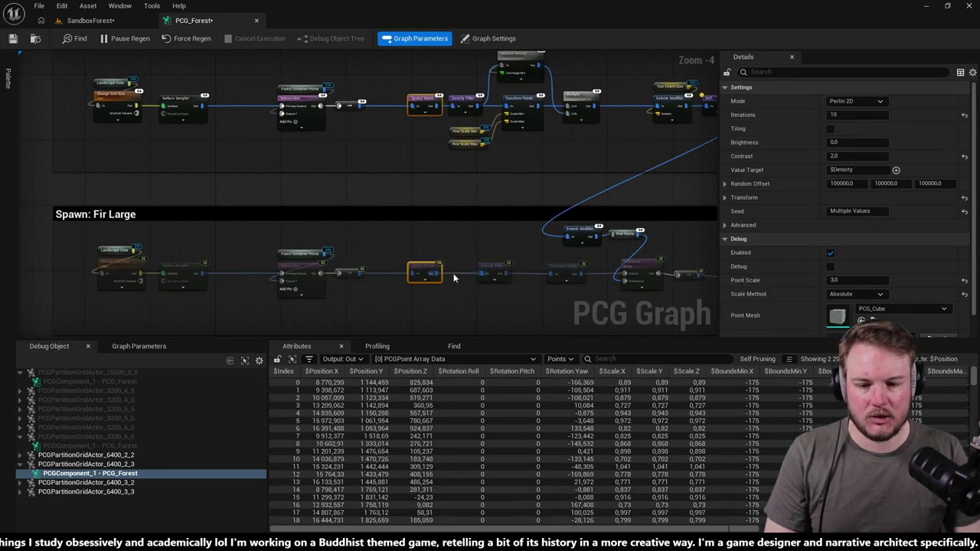
Step: Align the Fir Large Spatial Noise and Density Filter nodes in one straight row
mouse_move(429, 268)
mouse_down()
mouse_move(406, 252)
mouse_move(400, 258)
mouse_up()
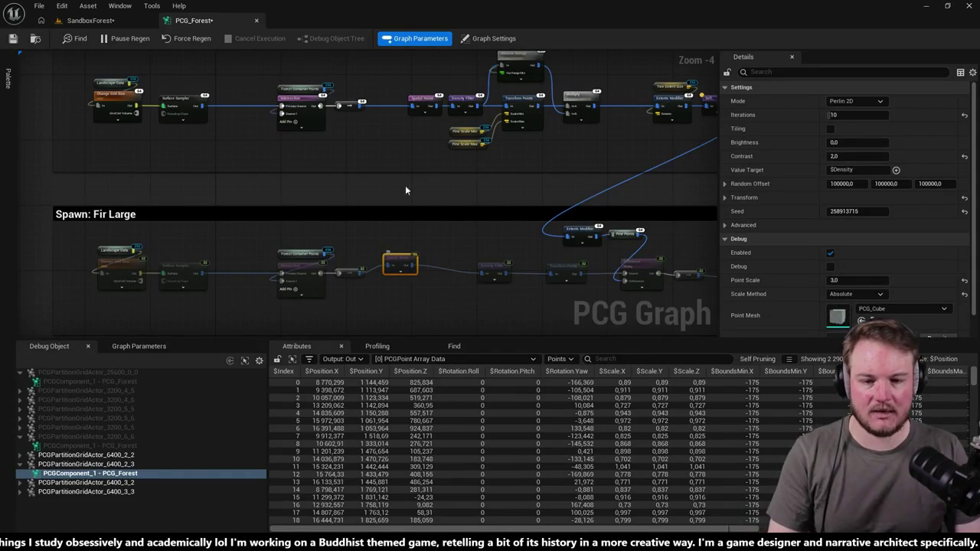
ctrl+click(410, 98)
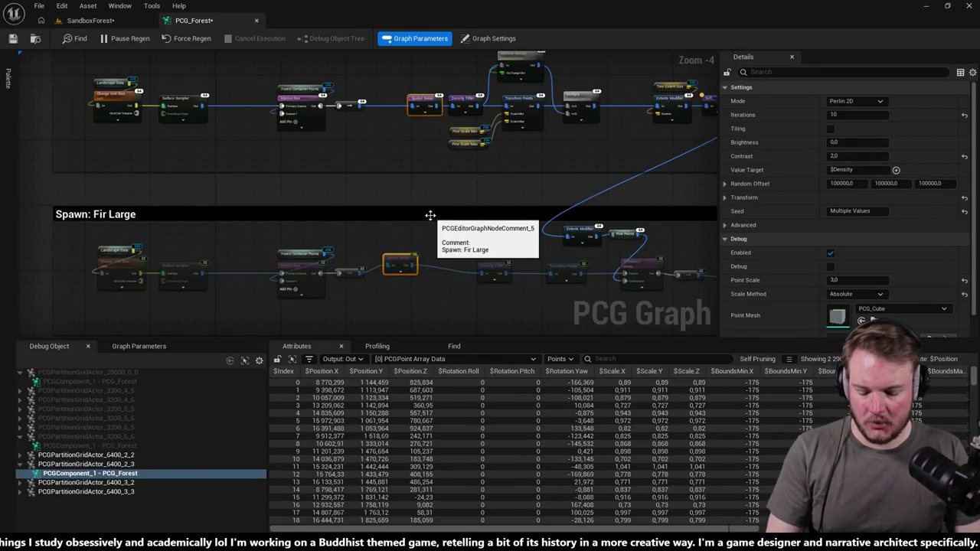
key(ctrl+z)
key(ctrl+z)
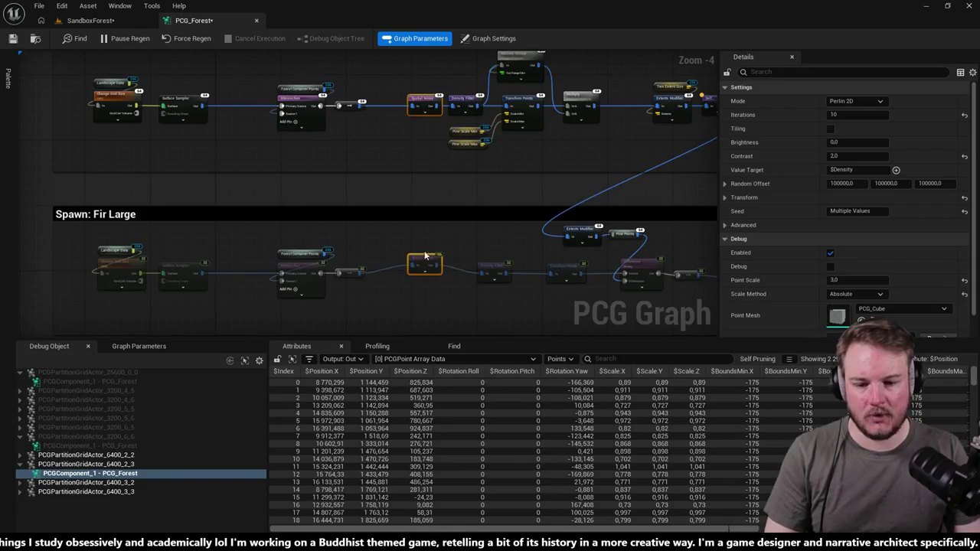
drag(402, 238, 482, 312)
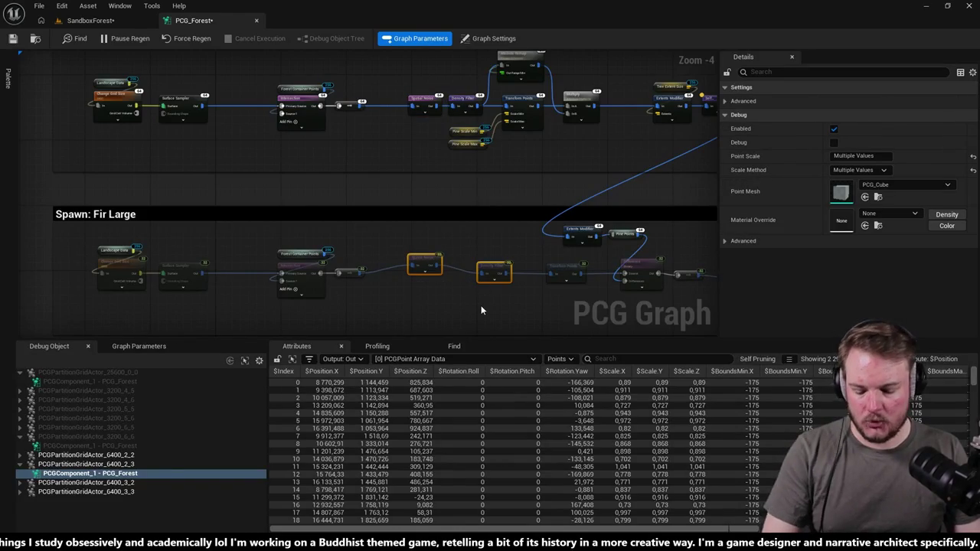
key(q)
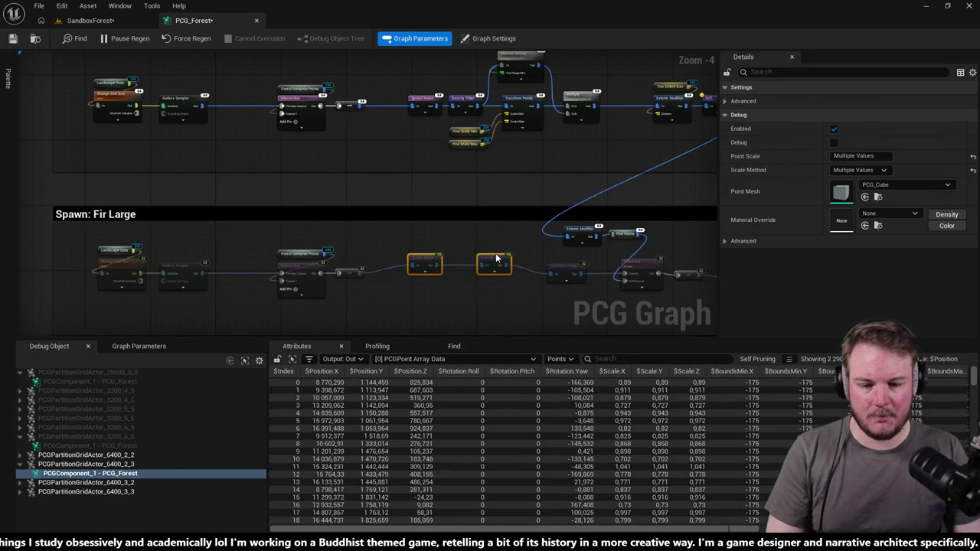
click(494, 265)
Step: Zoom around and check the Fir Large Transform Points node
scroll(485, 245, up, 5)
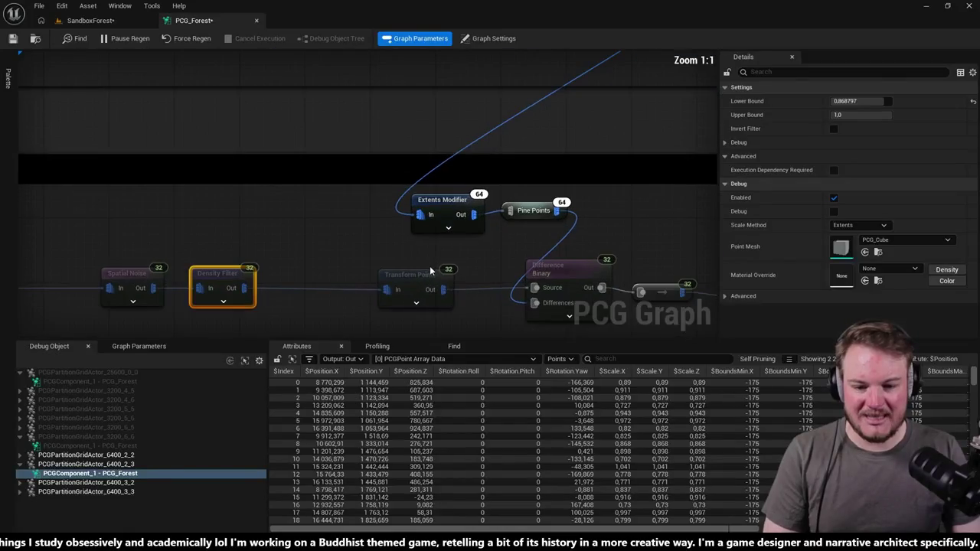
scroll(437, 260, down, 6)
scroll(459, 253, up, 4)
scroll(518, 254, down, 5)
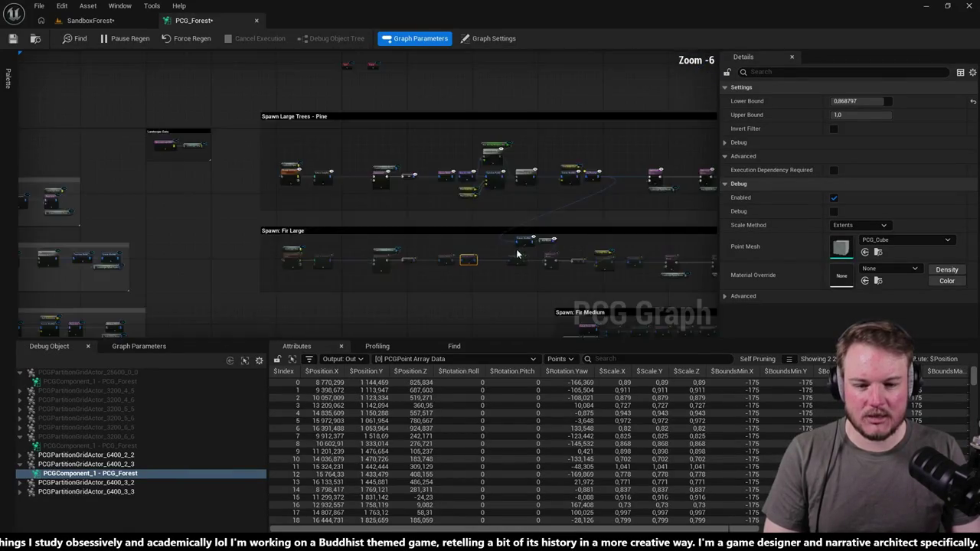
scroll(517, 253, up, 2)
click(517, 262)
click(491, 242)
Step: Pan back to the start of the Fir Large branch and select its Intersection node
mouse_move(491, 242)
mouse_down()
mouse_move(460, 235)
mouse_move(384, 272)
mouse_up()
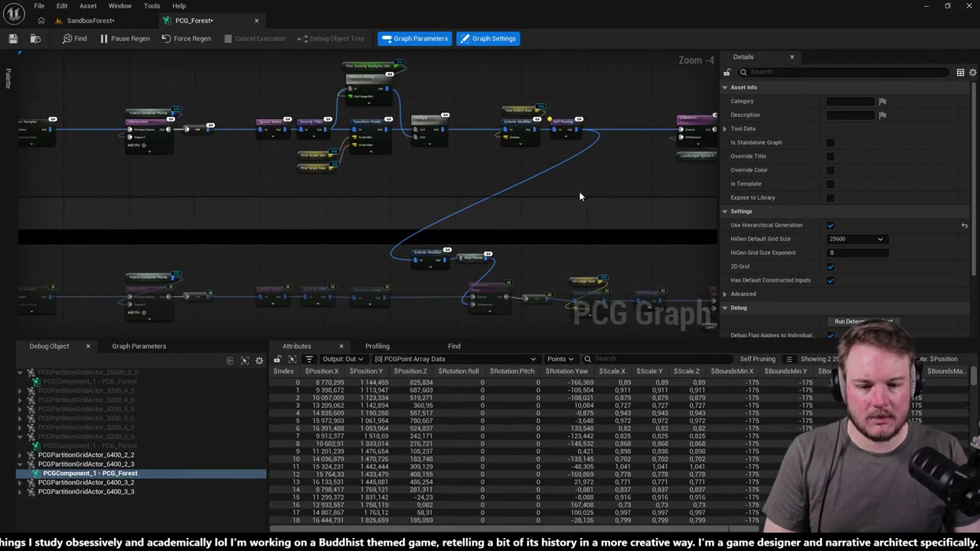
drag(580, 195, 495, 202)
mouse_move(443, 230)
mouse_down()
mouse_move(497, 302)
mouse_move(359, 197)
mouse_up()
scroll(449, 226, up, 4)
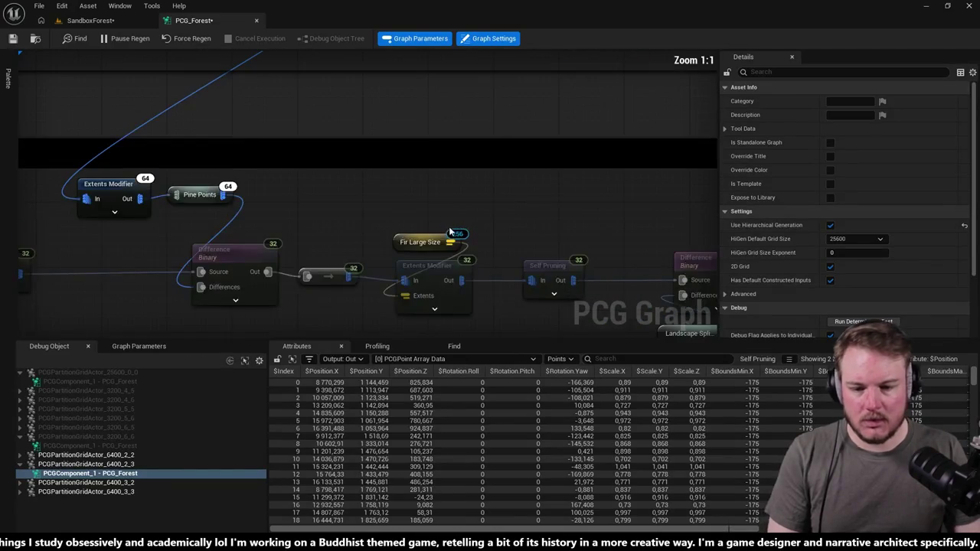
scroll(383, 240, down, 2)
mouse_move(383, 244)
mouse_down()
mouse_move(393, 264)
mouse_move(310, 129)
mouse_move(429, 297)
mouse_move(595, 245)
mouse_move(218, 224)
mouse_move(190, 207)
mouse_up()
drag(106, 184, 220, 261)
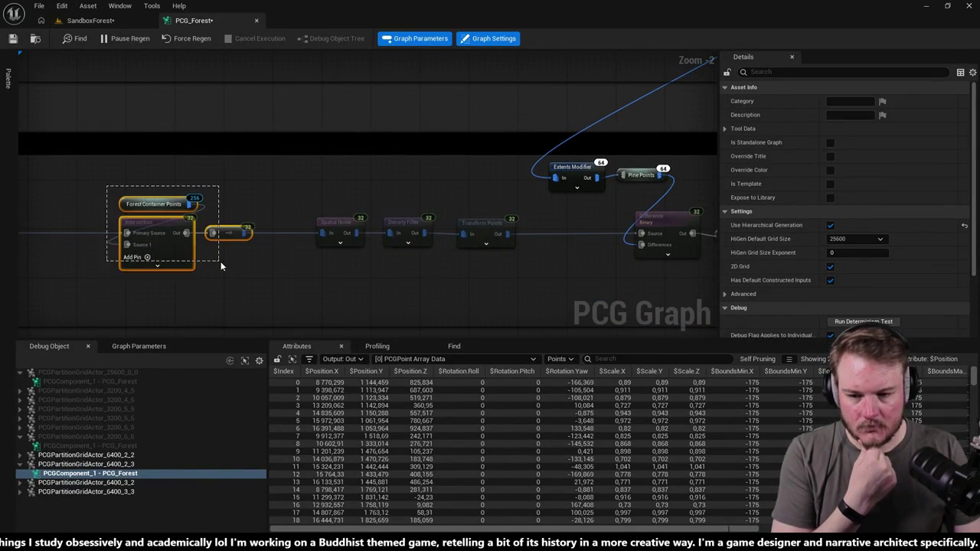
Step: Step through Intersection, Spatial Noise, Density Filter, Transform Points and the Fir Large Difference settings
scroll(419, 242, down, 3)
drag(314, 115, 389, 166)
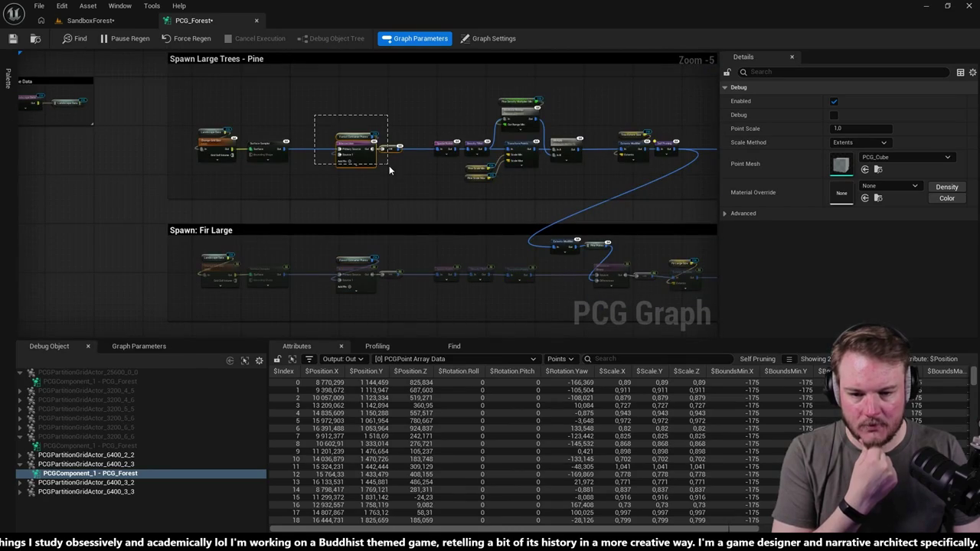
scroll(389, 166, up, 2)
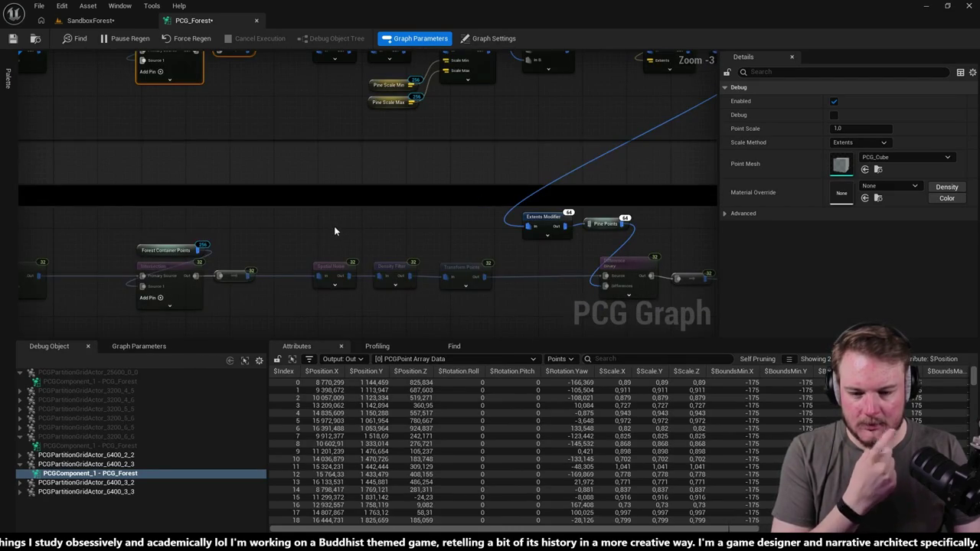
click(341, 280)
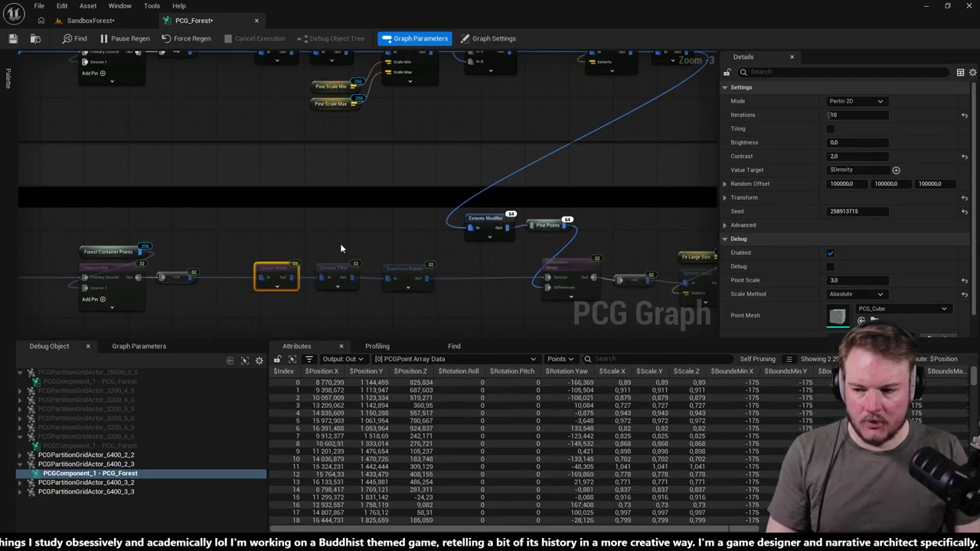
click(341, 274)
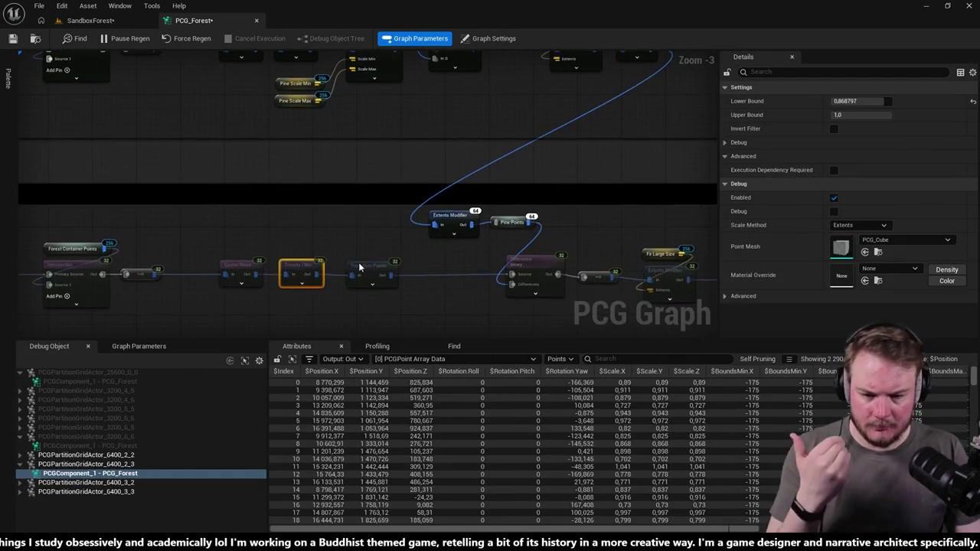
click(358, 262)
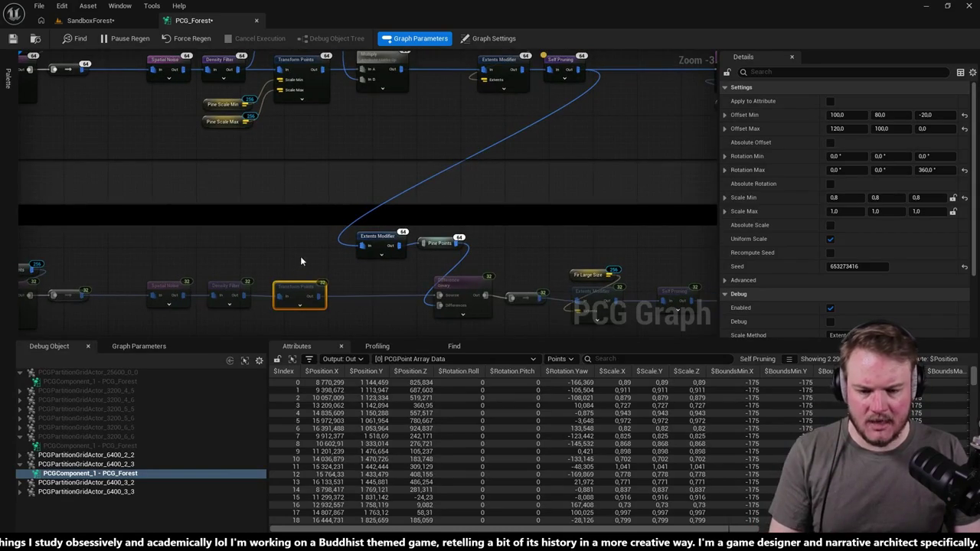
click(401, 265)
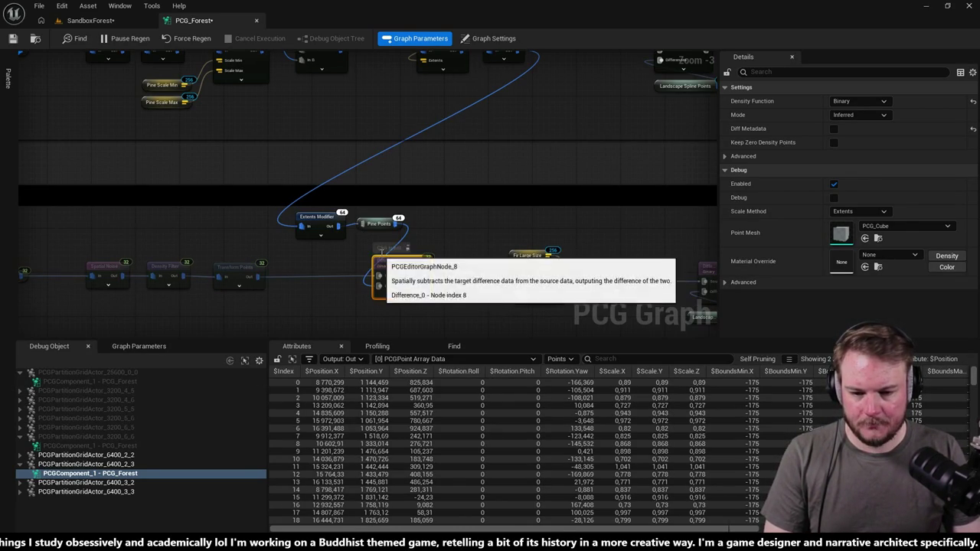
click(637, 236)
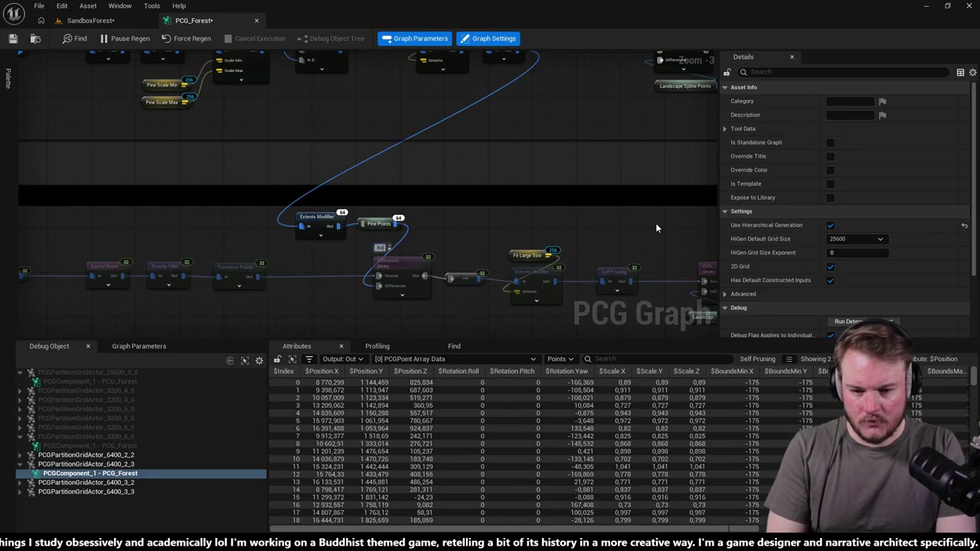
Step: Comment the Difference node 'Remove from Pin positions' and straighten it with Transform Points
text(Remove(com)
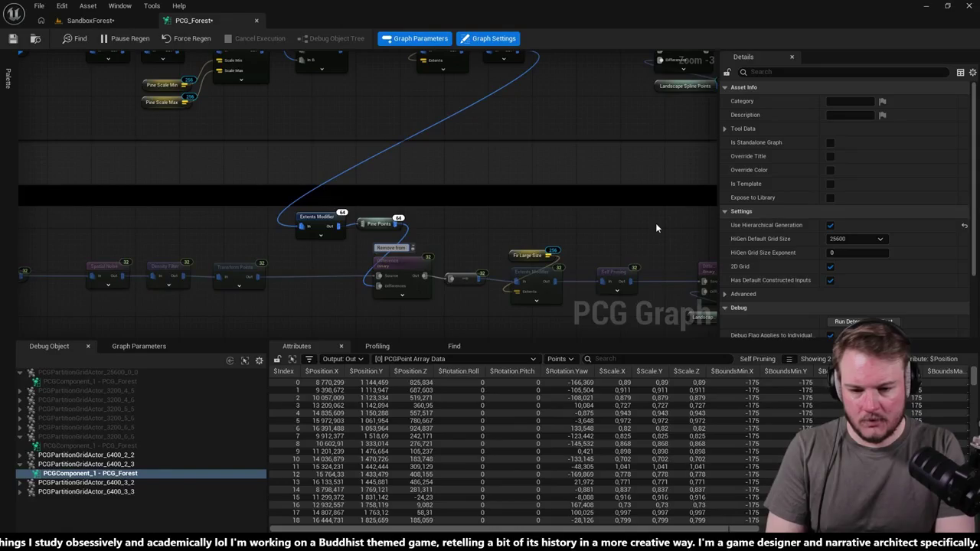
text(n)
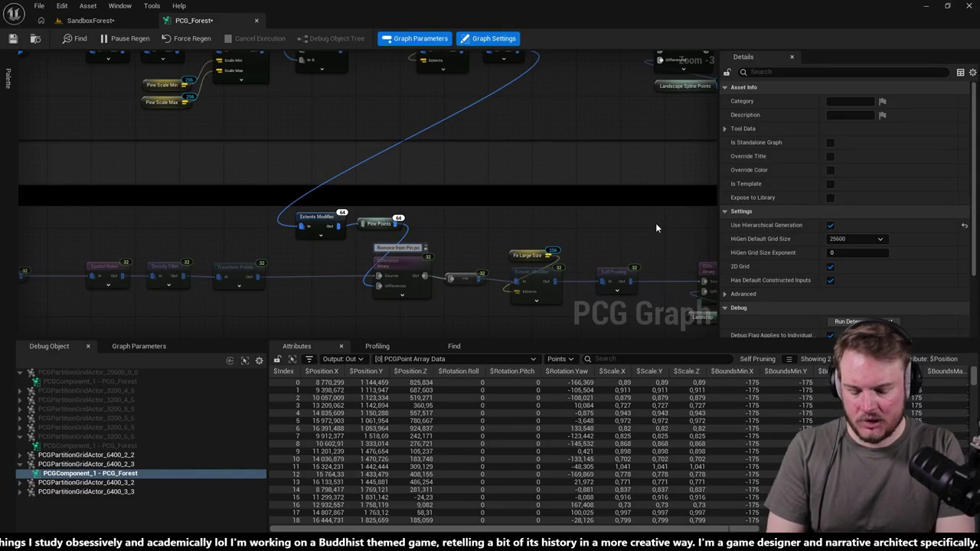
text(e Pition)
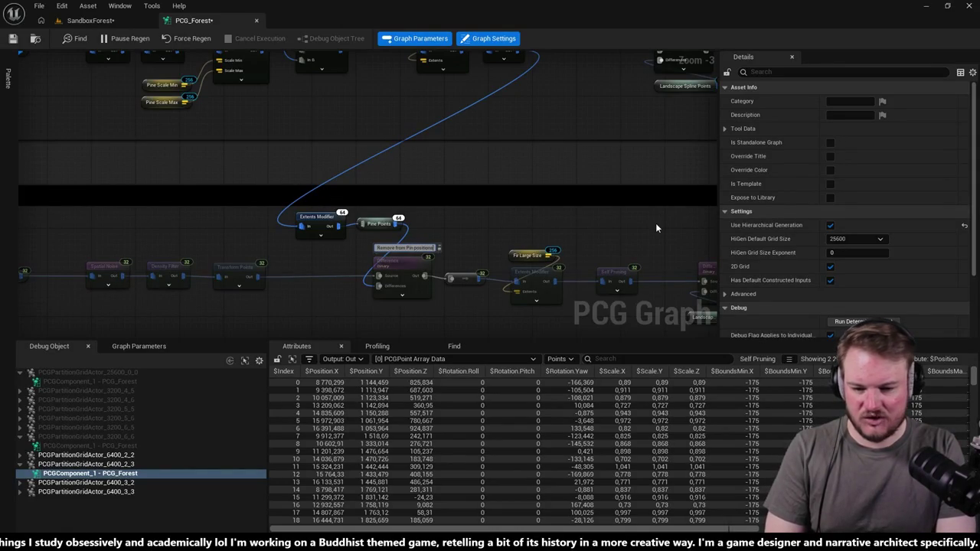
key(Return)
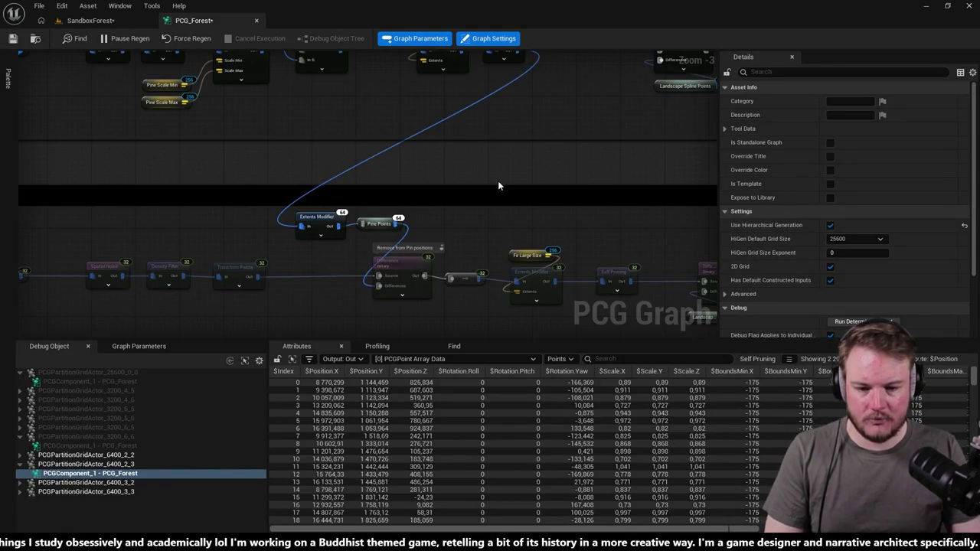
drag(498, 186, 362, 164)
click(264, 246)
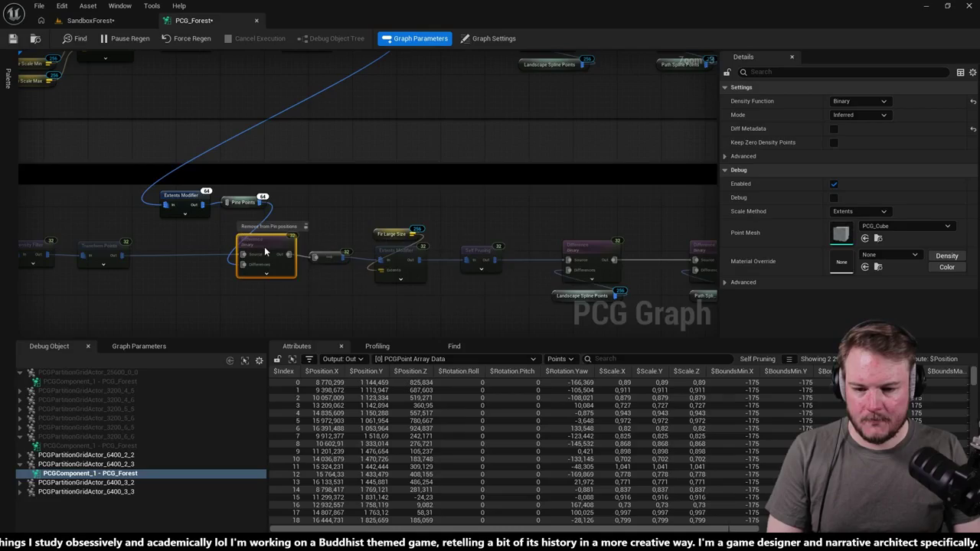
drag(264, 248, 263, 253)
shift+click(103, 253)
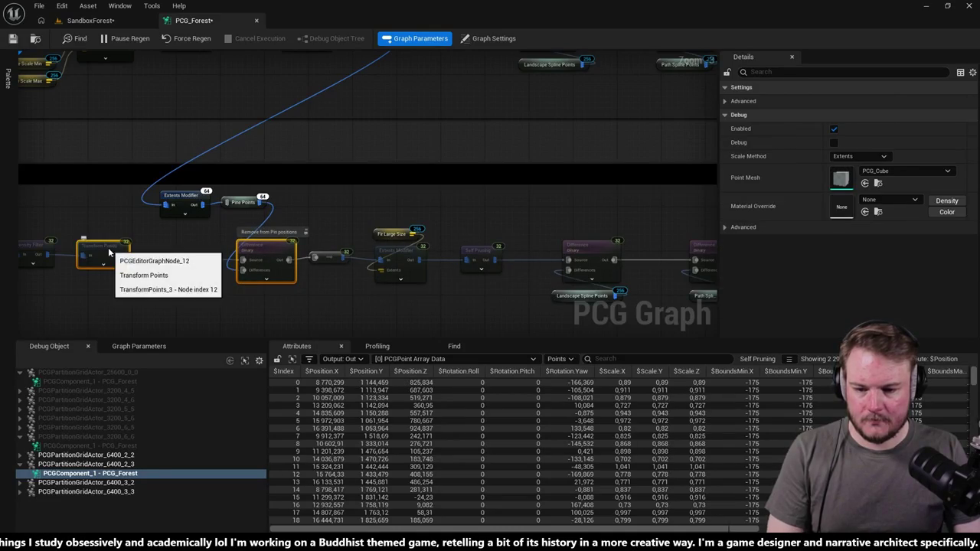
key(q)
Step: Tidy the reroute beside Difference and move Self Pruning left along the Fir Large branch
click(337, 256)
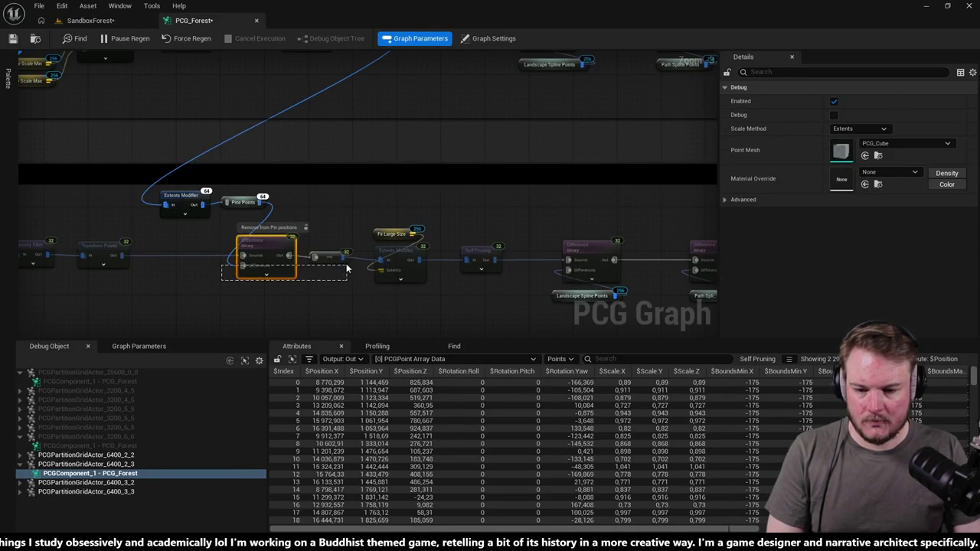
shift+click(255, 261)
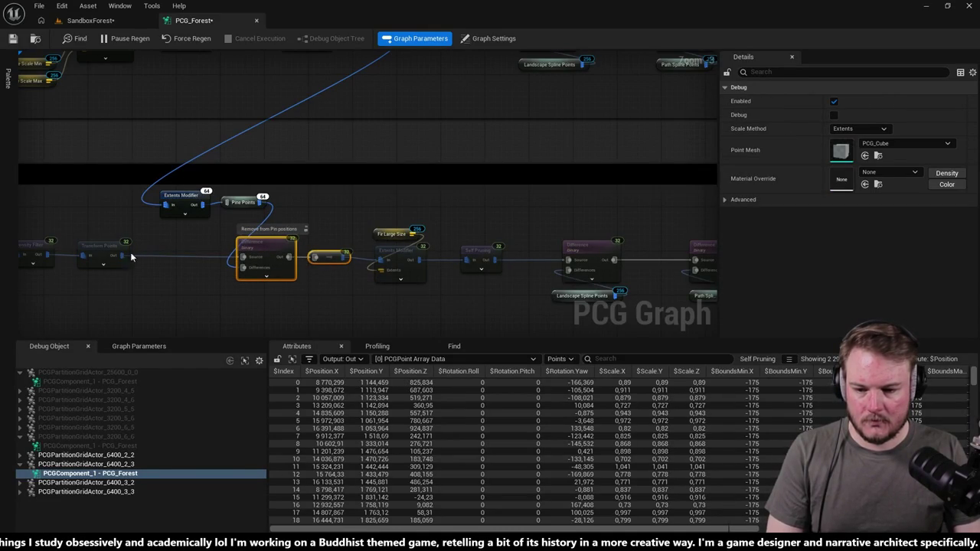
shift+click(103, 253)
click(287, 282)
drag(374, 249, 314, 250)
click(342, 250)
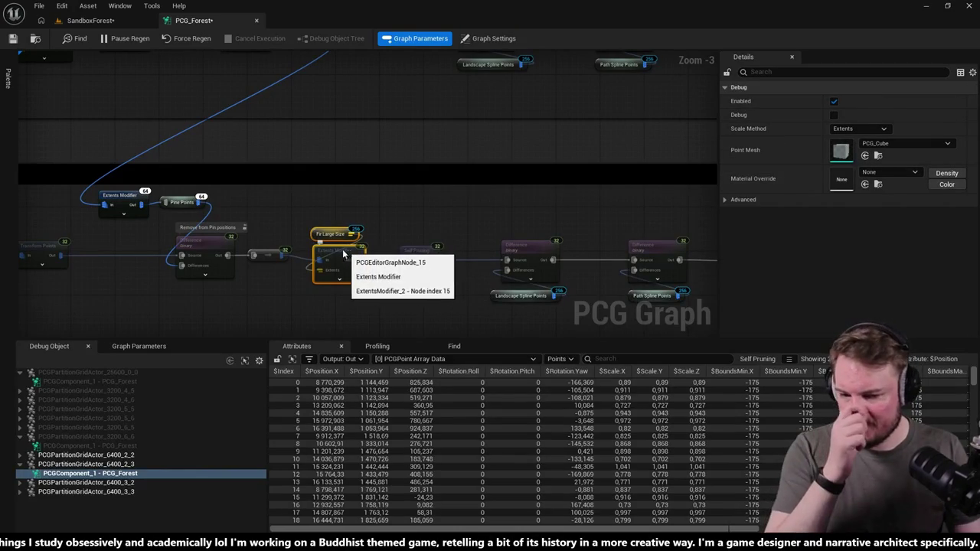
drag(413, 251, 321, 253)
click(448, 254)
drag(475, 185, 454, 228)
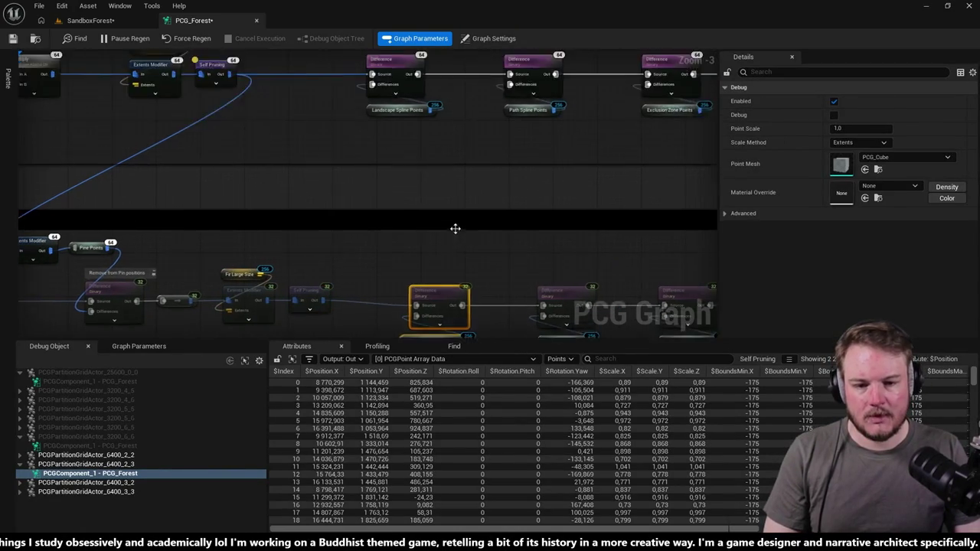
Step: Compare the upper and lower Difference nodes' settings, including the Exclusion Zone connection
scroll(455, 228, down, 1)
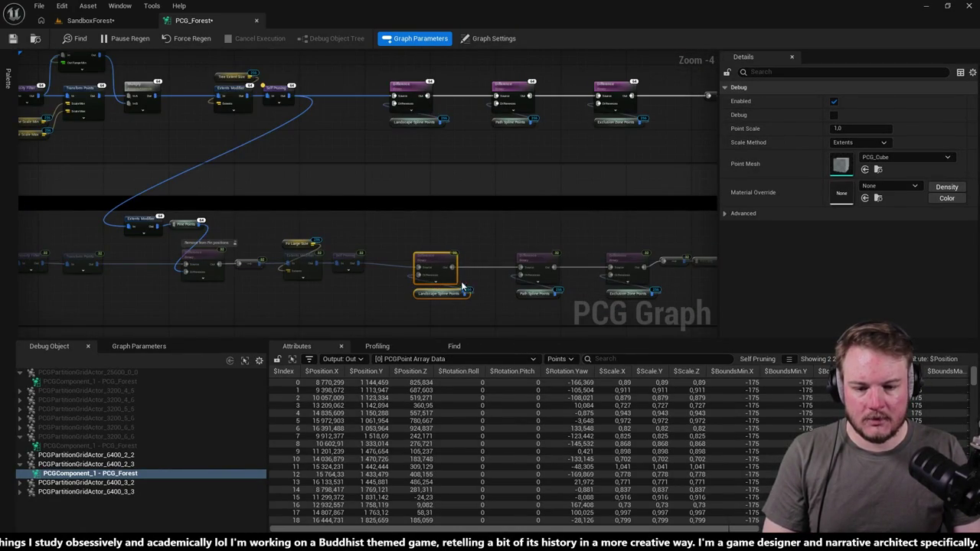
click(401, 106)
drag(474, 73, 520, 138)
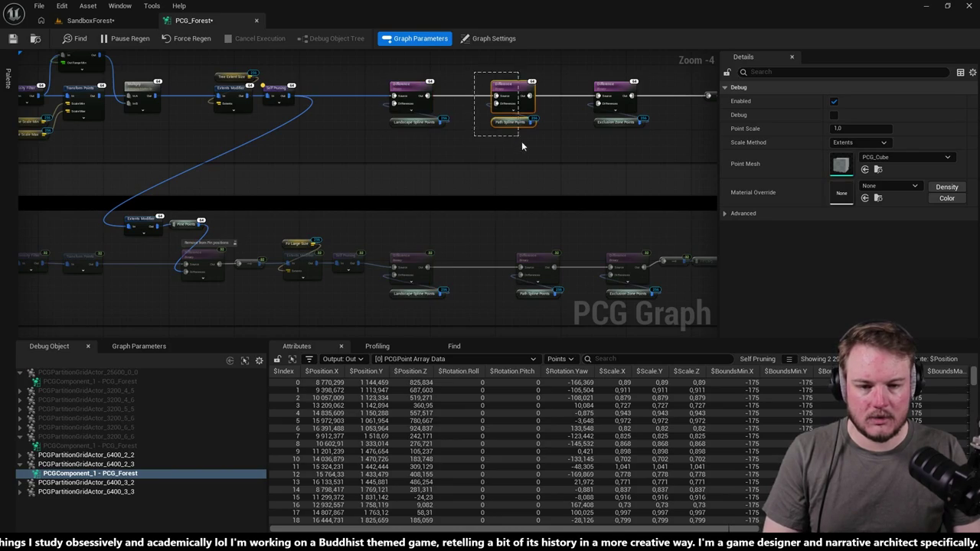
drag(526, 279, 411, 278)
click(473, 108)
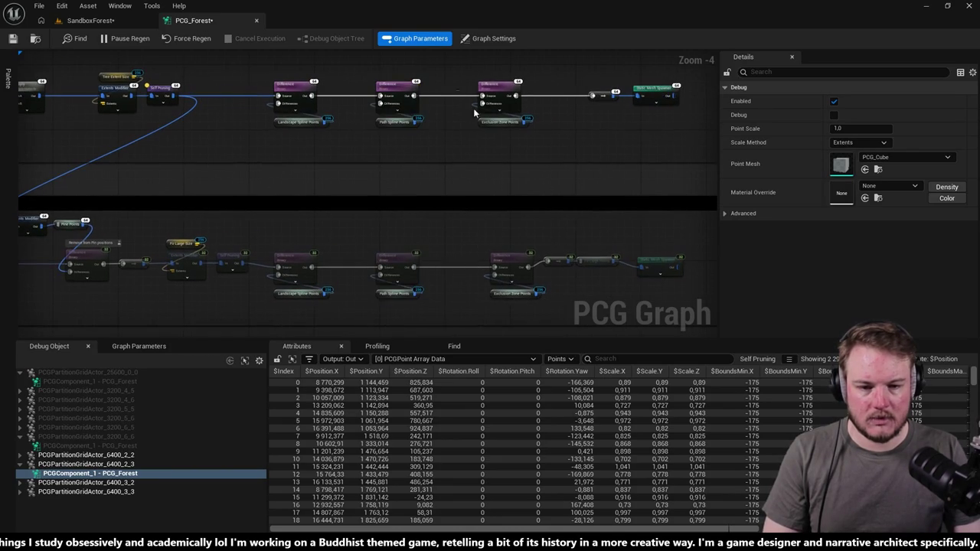
drag(461, 247, 536, 303)
click(466, 234)
click(501, 295)
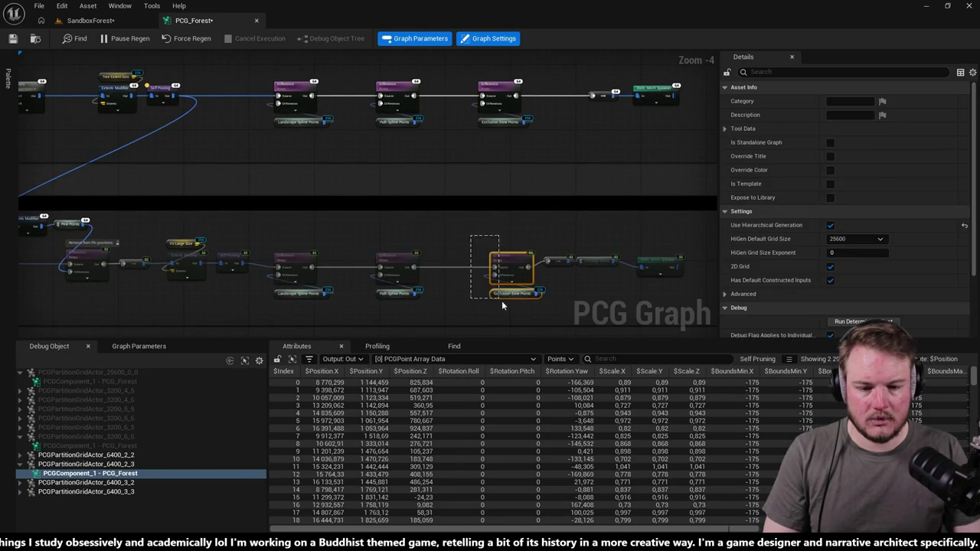
ctrl+click(498, 104)
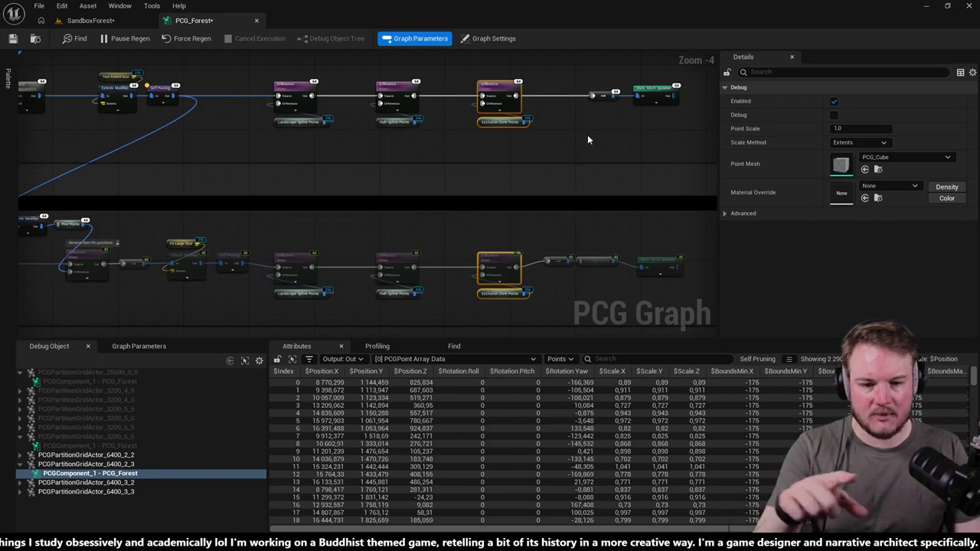
Step: Inspect Fir Large Points and straighten the closing reroute into line with Q
drag(608, 141, 509, 175)
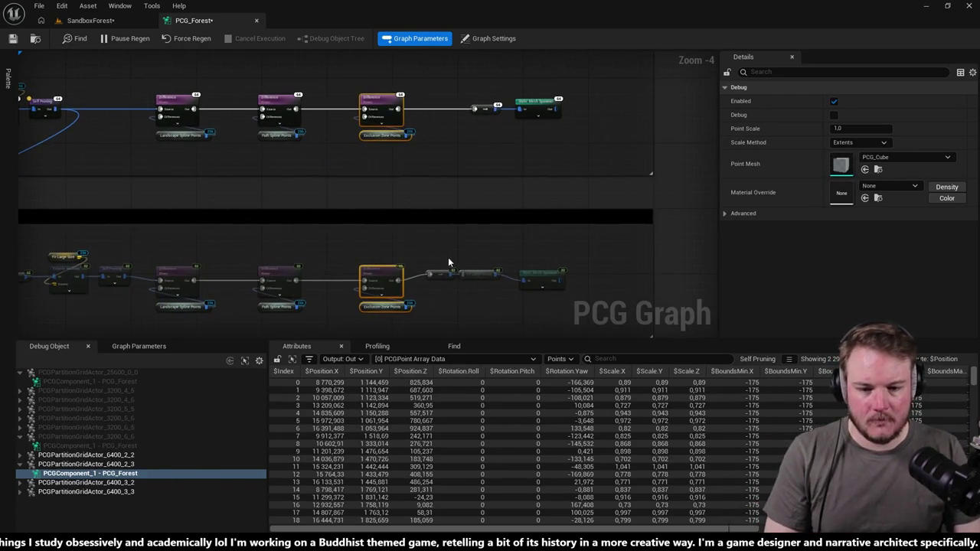
scroll(482, 278, up, 4)
drag(315, 200, 447, 265)
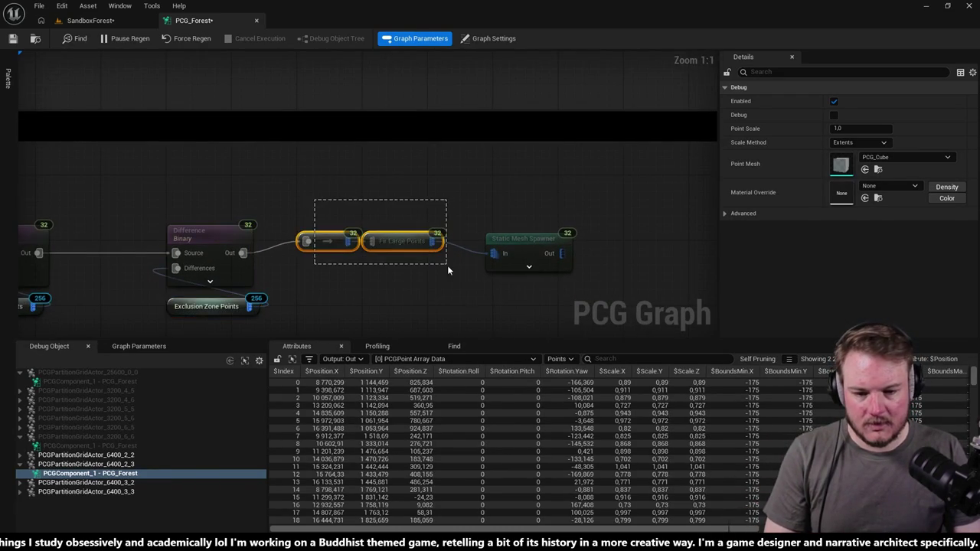
click(411, 245)
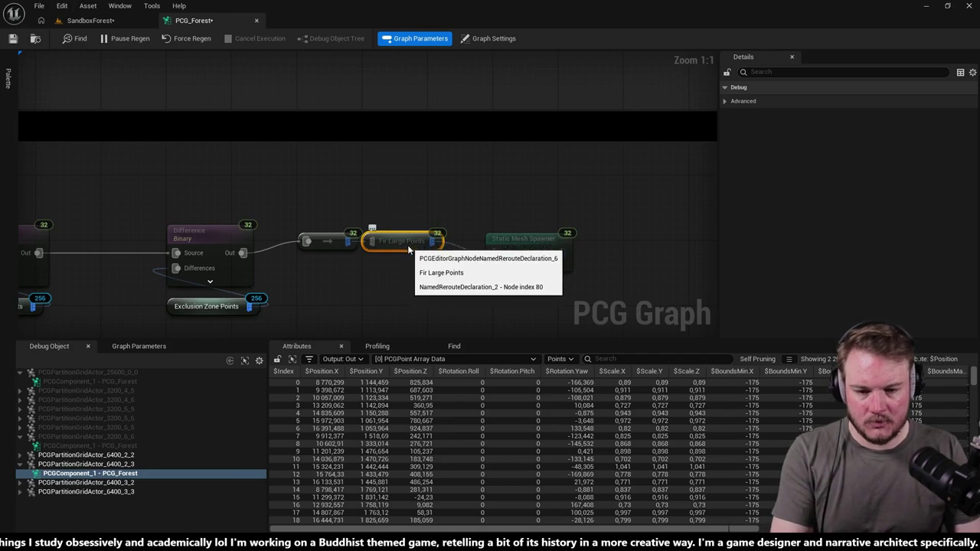
double_click(409, 249)
drag(201, 208, 411, 302)
mouse_move(316, 81)
mouse_down()
mouse_move(492, 227)
mouse_move(417, 288)
mouse_move(170, 304)
mouse_up()
drag(322, 180, 362, 222)
key(q)
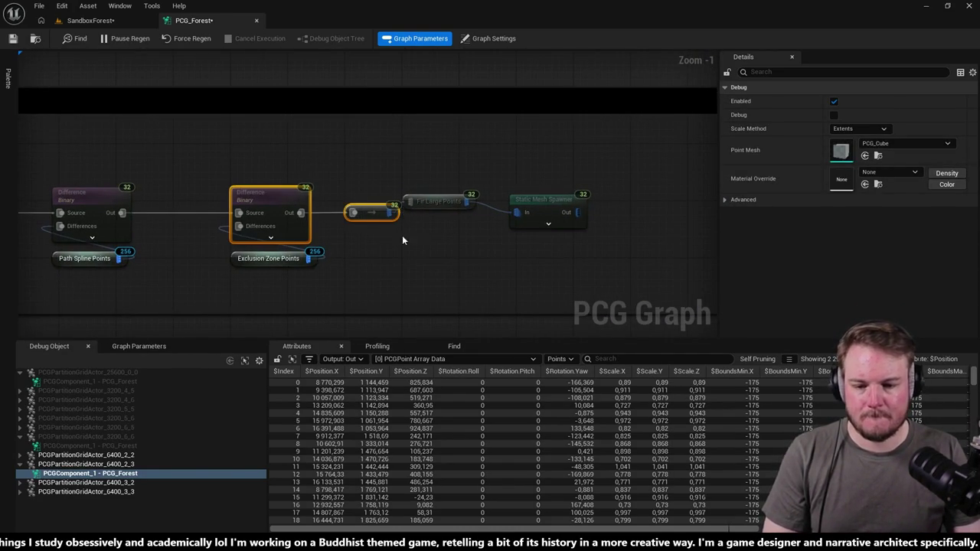
Step: Select Fir Large Points, Static Mesh Spawner and the other branch-end nodes
drag(264, 188, 423, 254)
drag(130, 167, 401, 276)
click(265, 197)
drag(265, 197, 403, 194)
key(ctrl+a)
click(580, 258)
drag(580, 258, 462, 249)
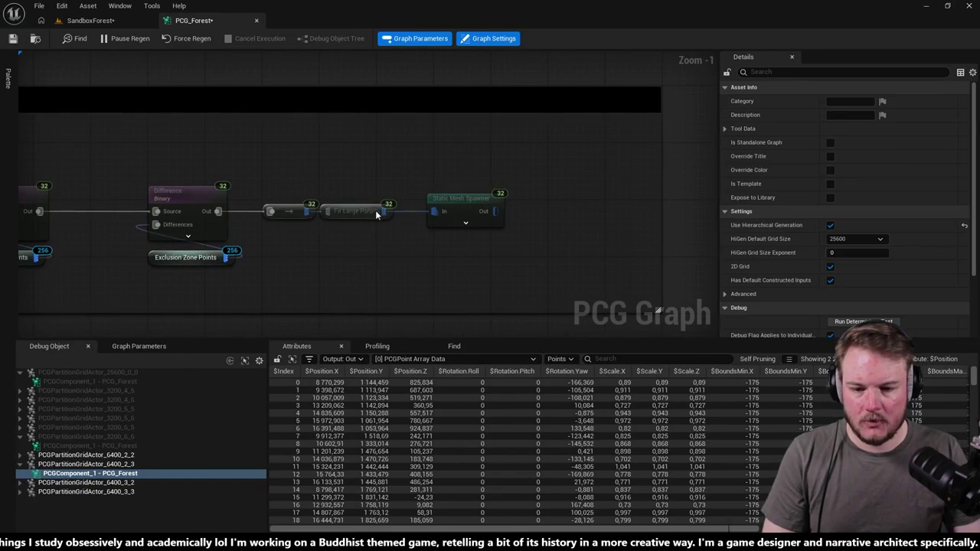
Step: Reselect the branch-end nodes and Static Mesh Spawner, then zoom out to the whole graph
click(371, 215)
drag(28, 176, 578, 204)
click(510, 242)
drag(107, 193, 512, 226)
click(534, 247)
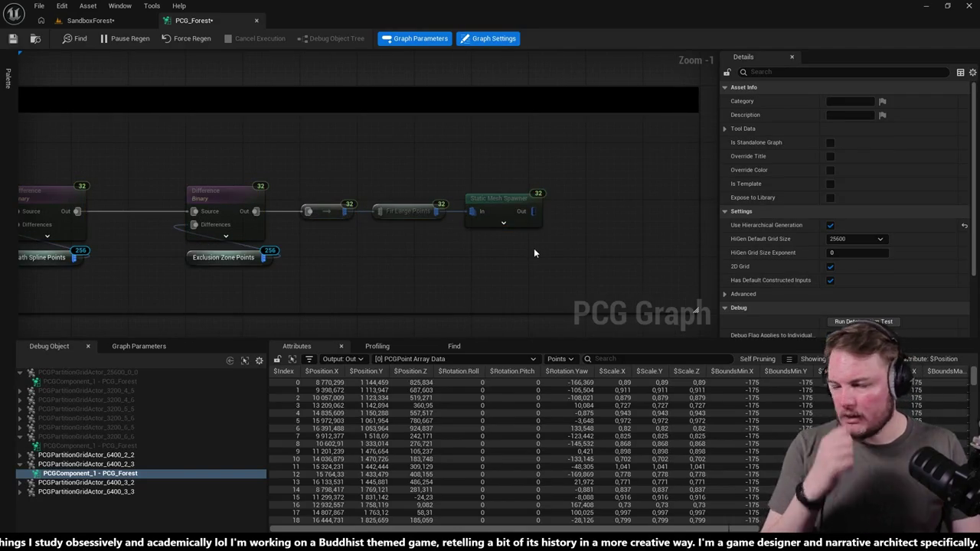
click(515, 202)
scroll(515, 202, down, 5)
mouse_move(551, 196)
mouse_down()
mouse_move(650, 184)
mouse_move(503, 205)
mouse_move(339, 212)
mouse_up()
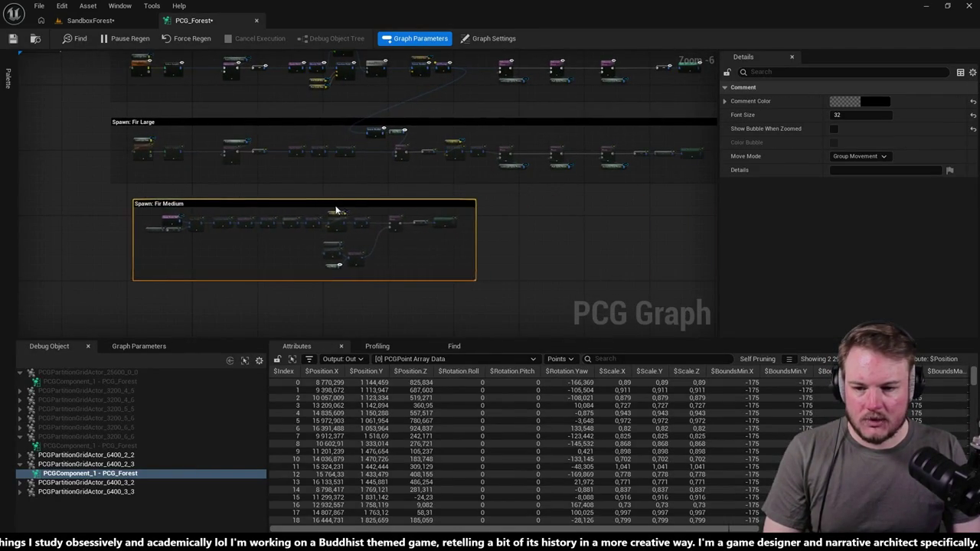
Step: Zoom in on the Spawn: Fir Medium group and select Create Points Grid with the Fir Large Points reroute
scroll(180, 199, up, 7)
drag(467, 197, 384, 424)
drag(398, 341, 398, 285)
scroll(390, 160, down, 7)
scroll(394, 192, up, 2)
drag(393, 192, 408, 259)
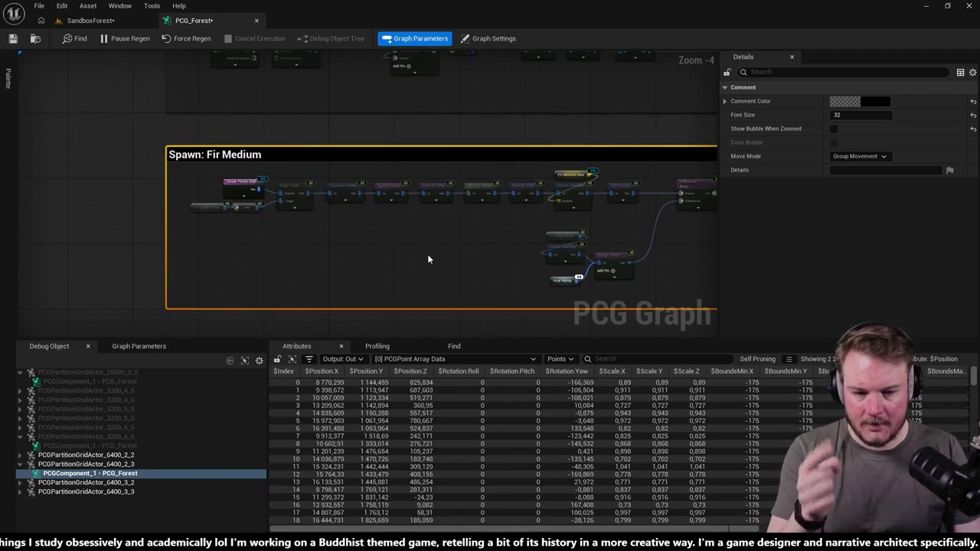
scroll(220, 168, up, 4)
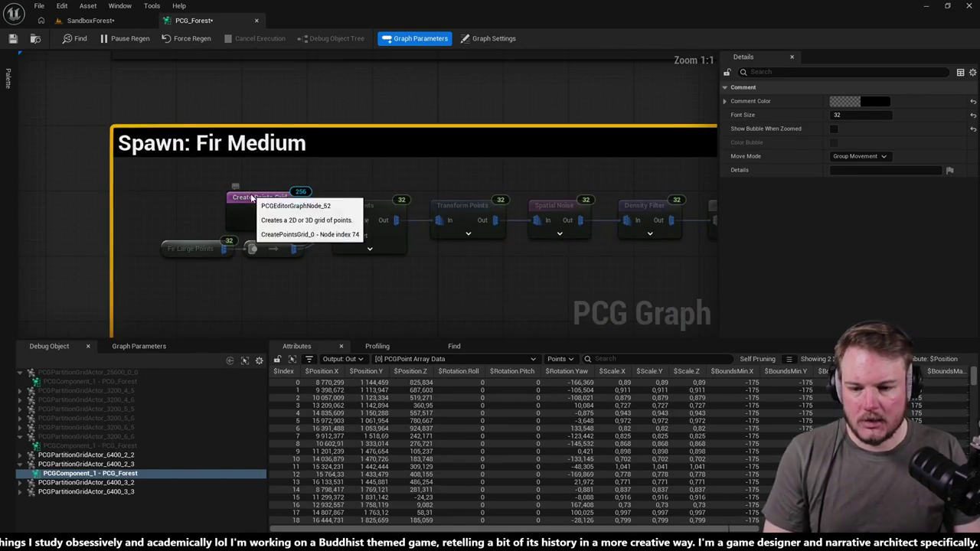
click(254, 199)
mouse_move(294, 219)
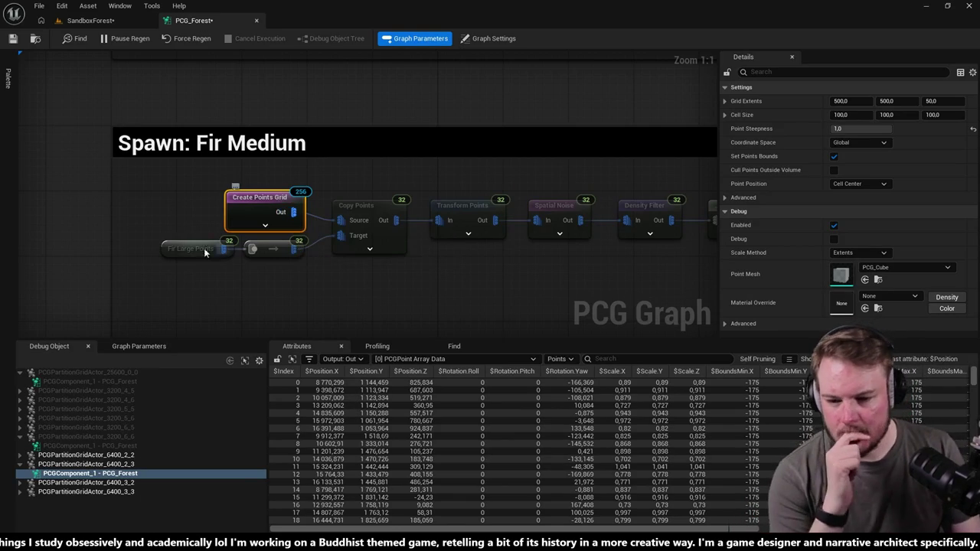
mouse_move(183, 205)
mouse_down()
mouse_move(195, 223)
mouse_move(276, 274)
mouse_up()
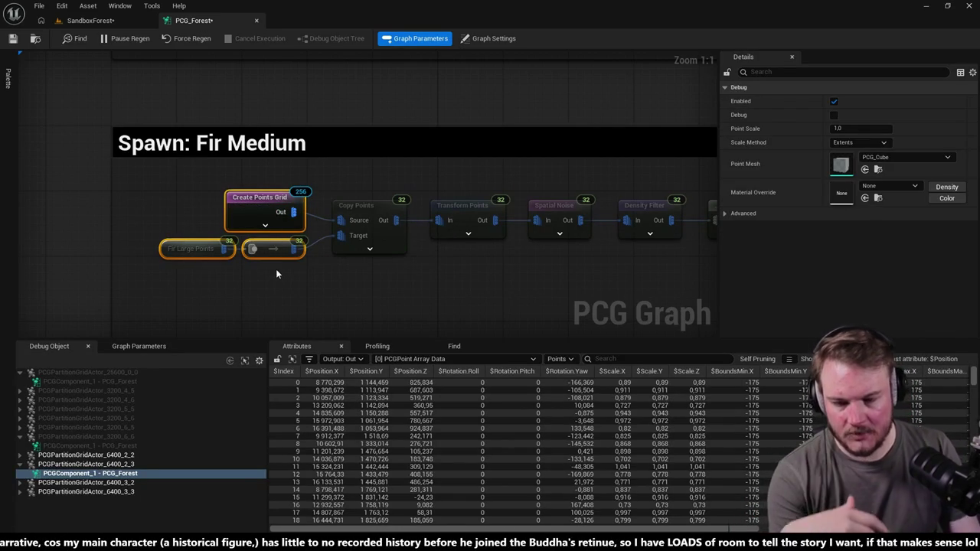
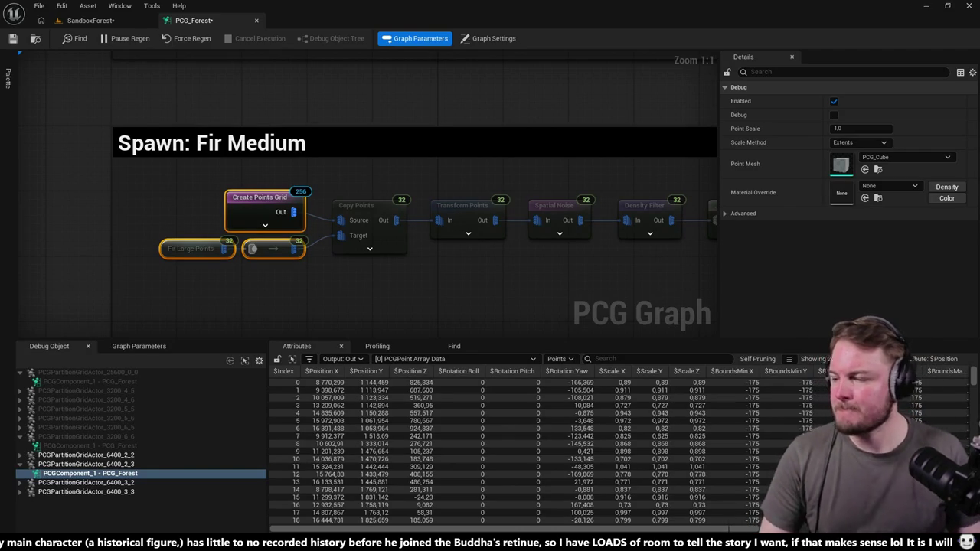
Step: Inspect the Copy Points settings, then view the SandboxForest forest floor
scroll(505, 164, down, 3)
scroll(455, 175, up, 2)
click(419, 195)
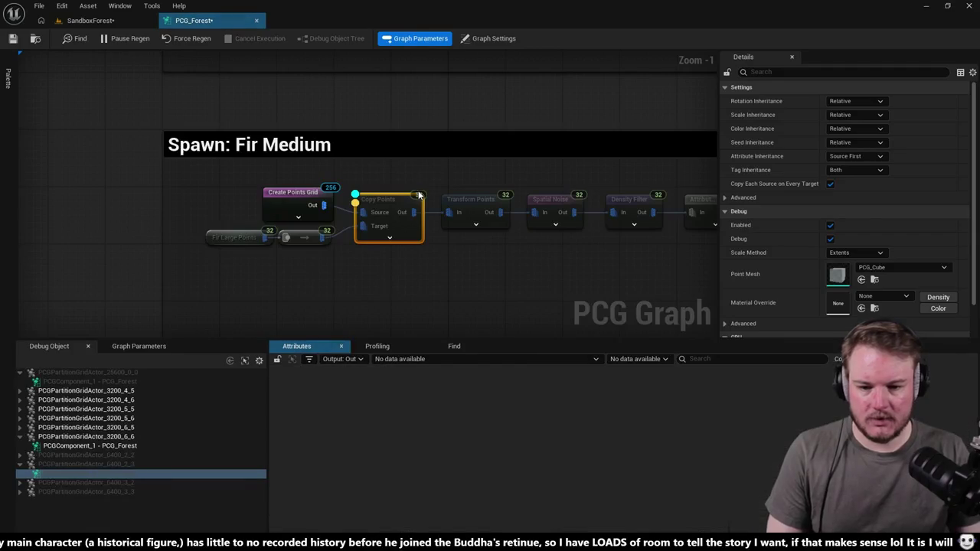
click(101, 20)
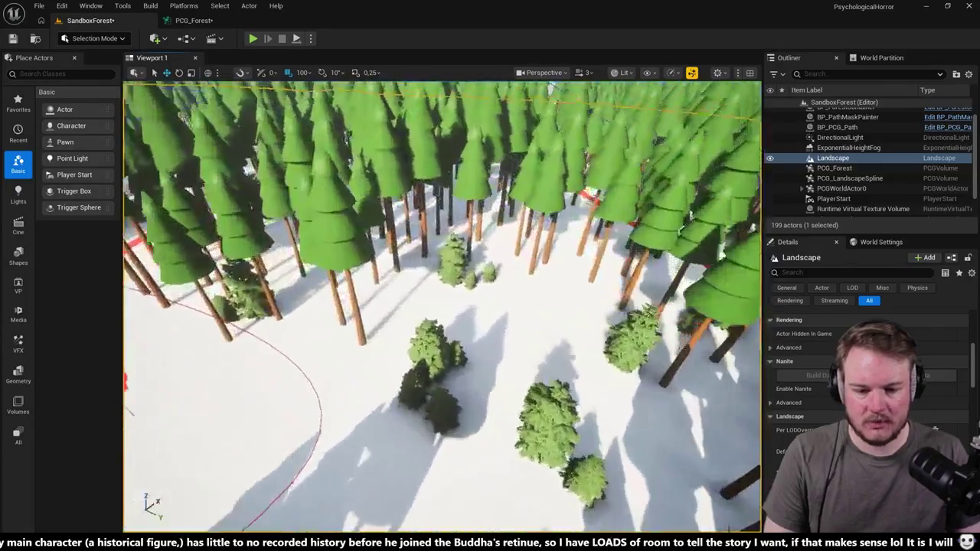
drag(368, 135, 368, 135)
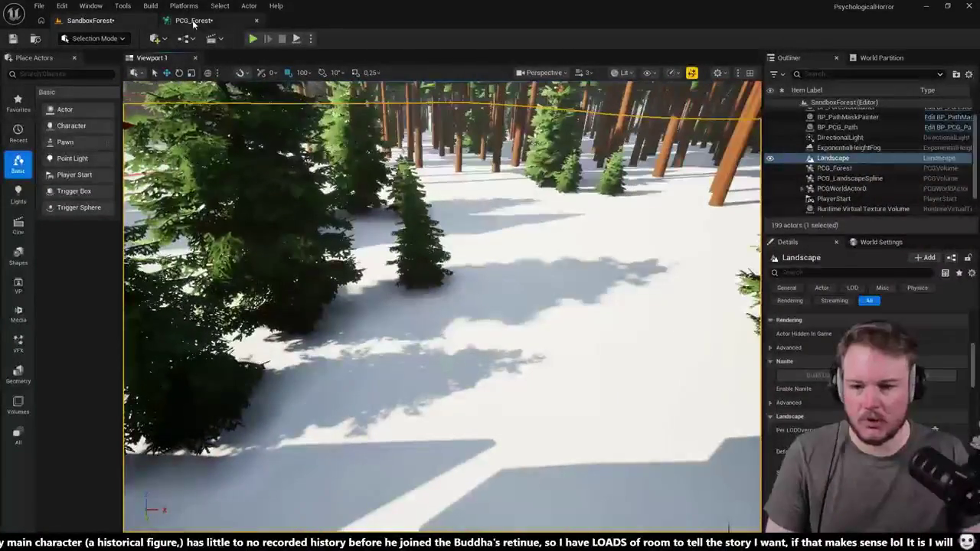
Step: Debug a partition actor's PCG component and view its points beside a fir tree
click(191, 21)
click(20, 391)
click(76, 400)
click(91, 20)
drag(533, 208, 535, 207)
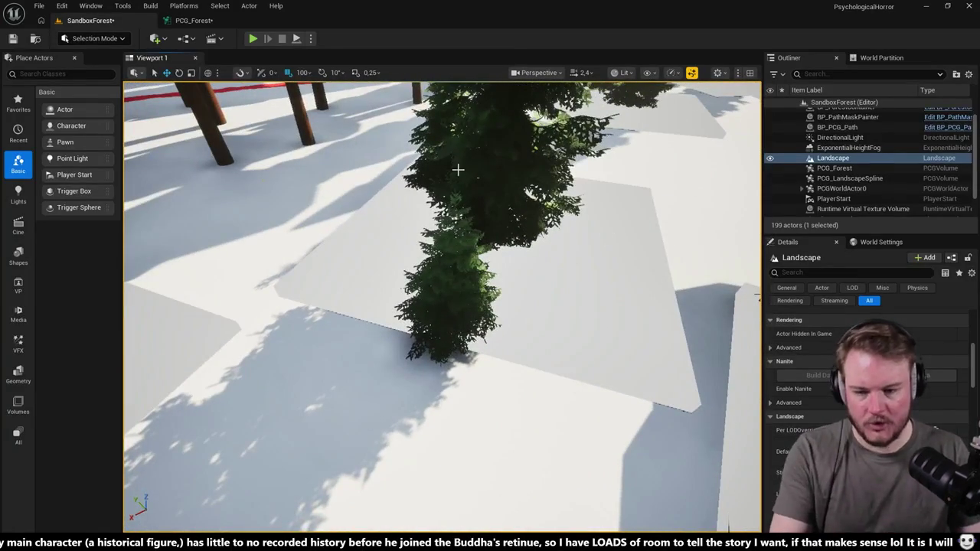
Step: Inspect the Transform Points settings and the later nodes of the chain
click(191, 20)
click(386, 212)
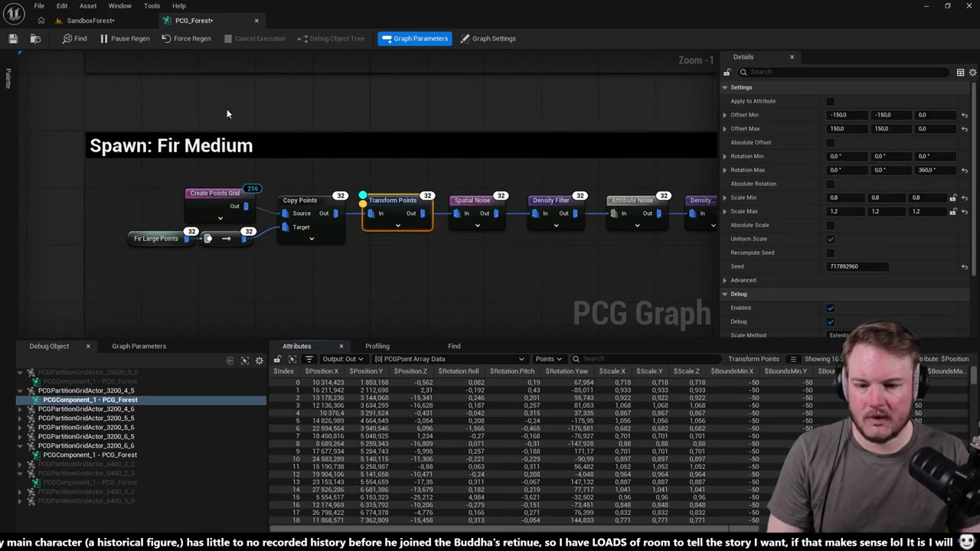
drag(461, 146, 372, 151)
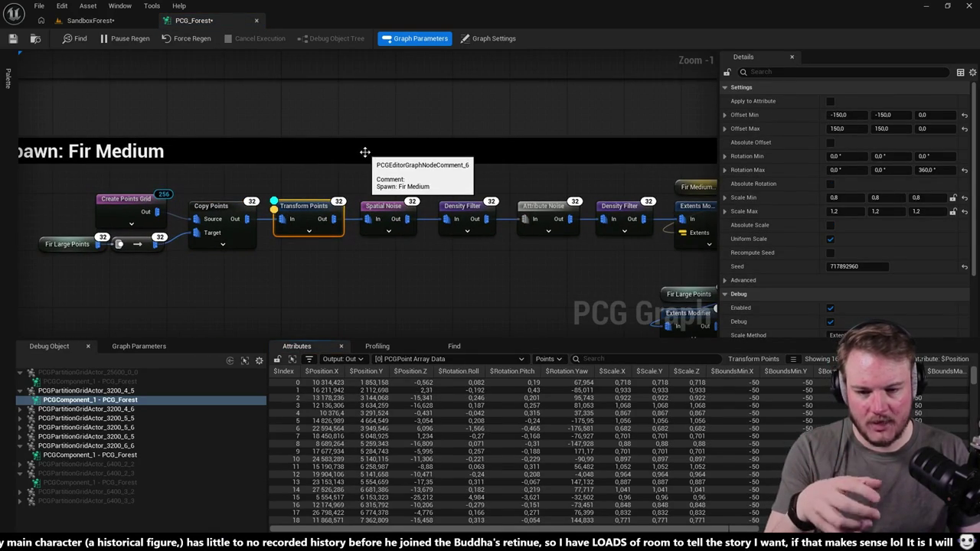
Step: Float the PCG_Forest graph in its own window over the SandboxForest viewport
click(90, 20)
scroll(443, 306, down, 10)
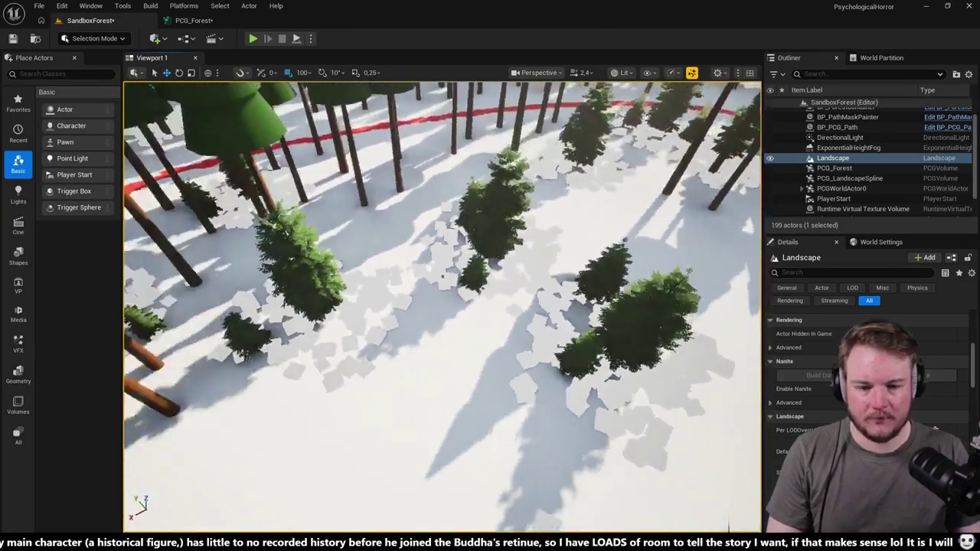
scroll(443, 306, down, 3)
drag(193, 20, 586, 146)
drag(738, 129, 747, 39)
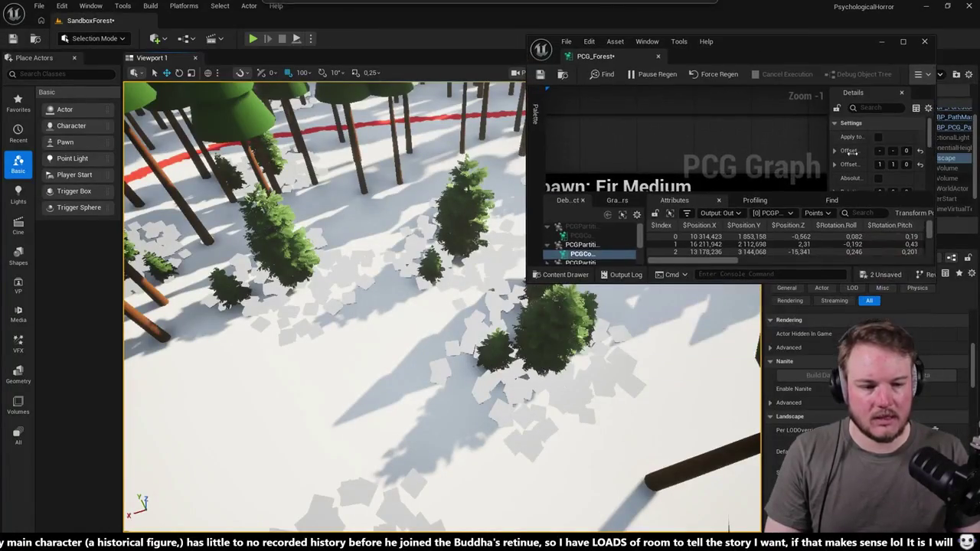
Step: Enlarge the floating graph and show Spatial Noise and Density Filter debug boxes
mouse_move(935, 286)
mouse_down()
mouse_move(977, 414)
mouse_move(979, 464)
mouse_up()
scroll(690, 259, down, 1)
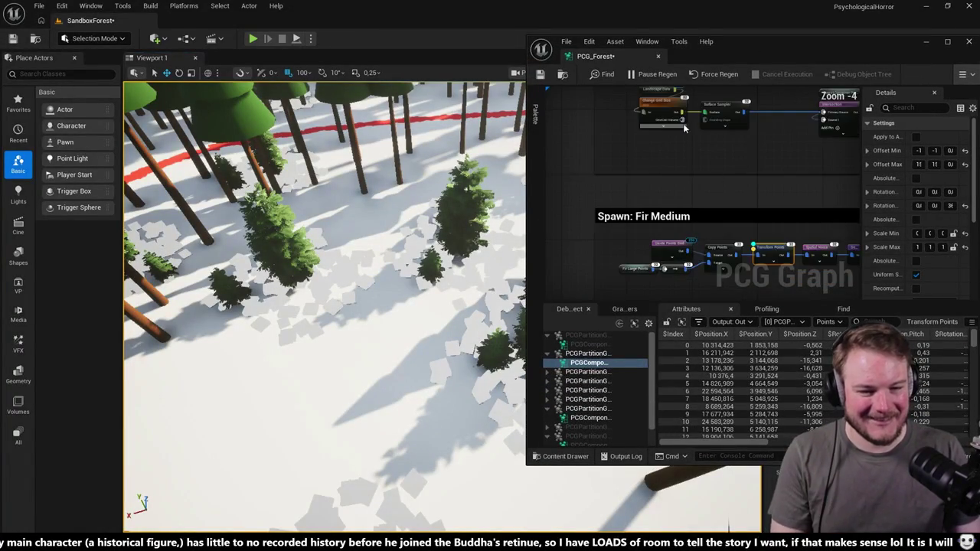
scroll(674, 135, up, 1)
click(682, 170)
key(d)
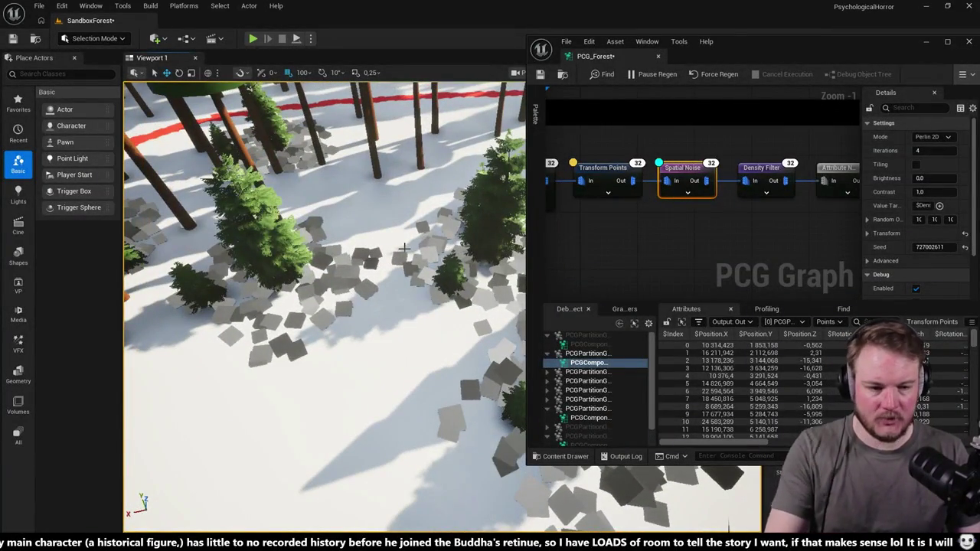
click(760, 169)
key(d)
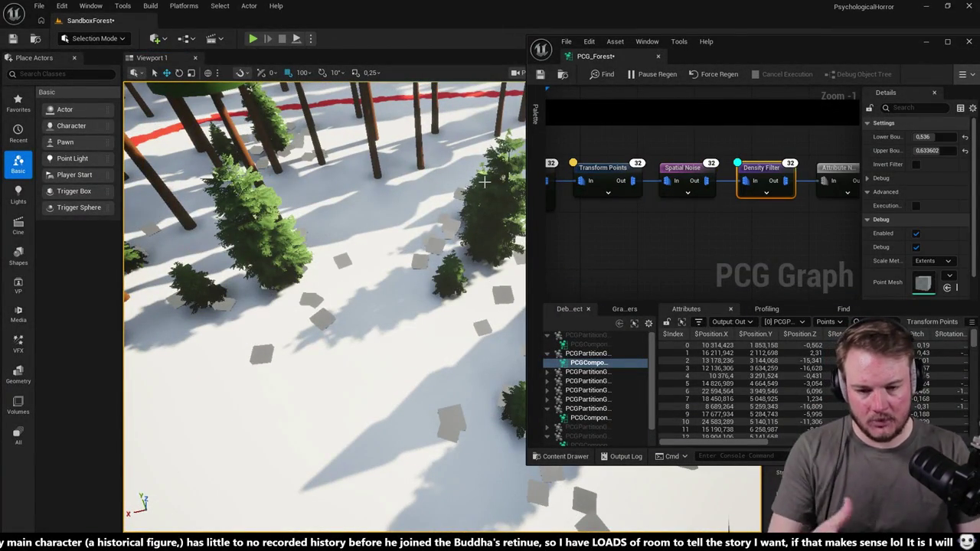
Step: Inspect Attribute Noise, the second Density Filter, Extents Modifier and Self Pruning
drag(481, 186, 326, 229)
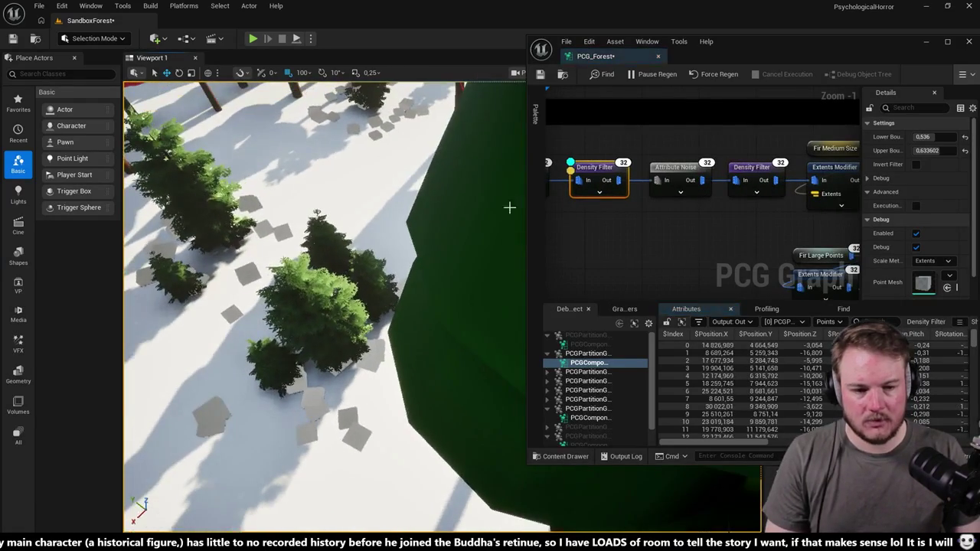
click(671, 170)
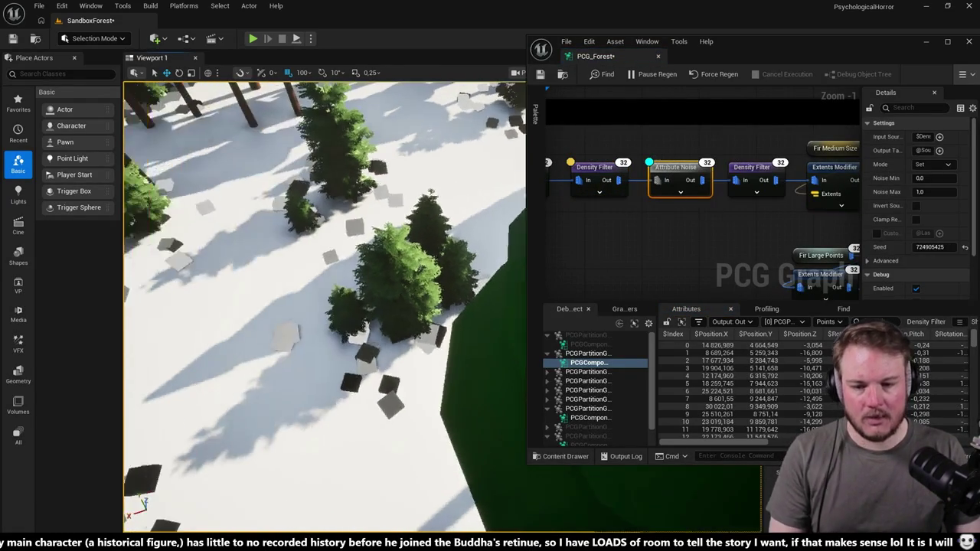
click(753, 169)
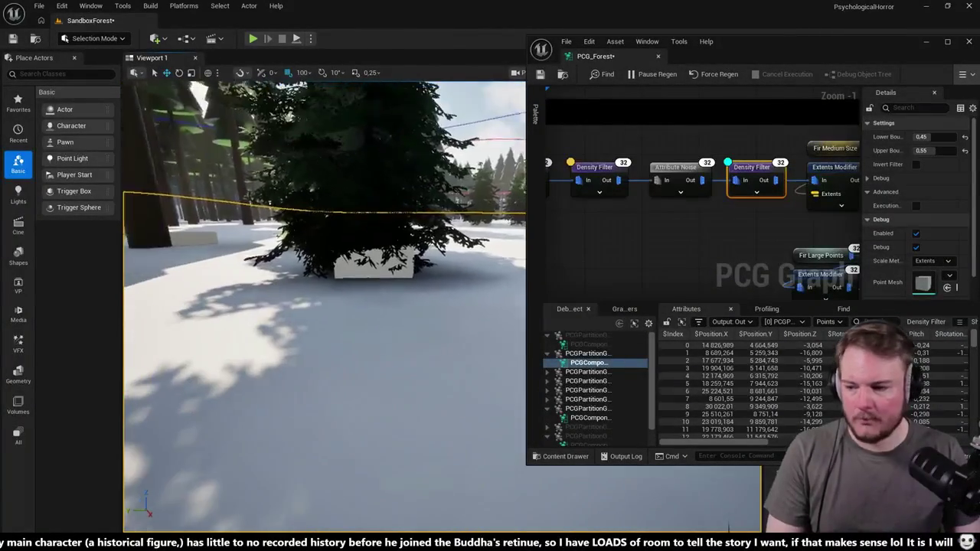
drag(685, 226, 564, 229)
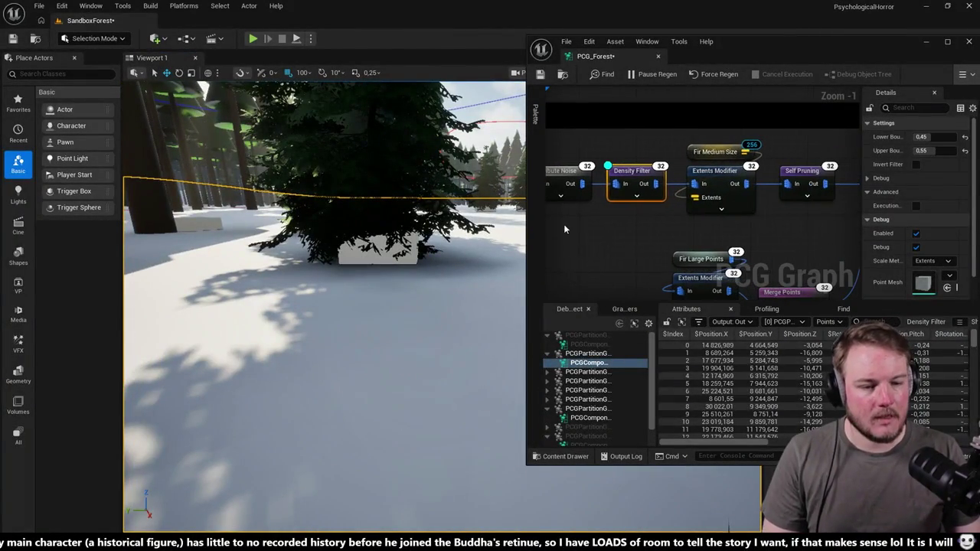
click(703, 179)
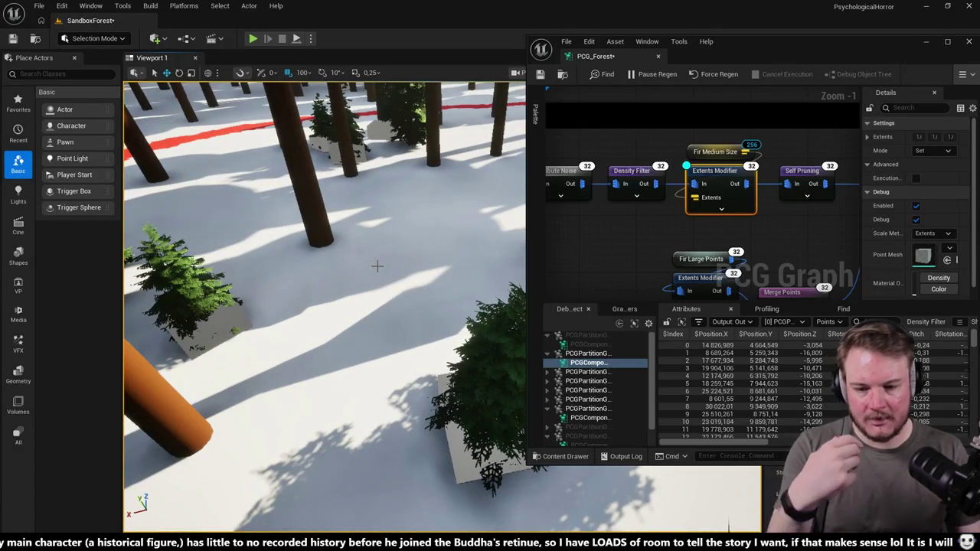
scroll(268, 279, down, 2)
scroll(398, 298, up, 2)
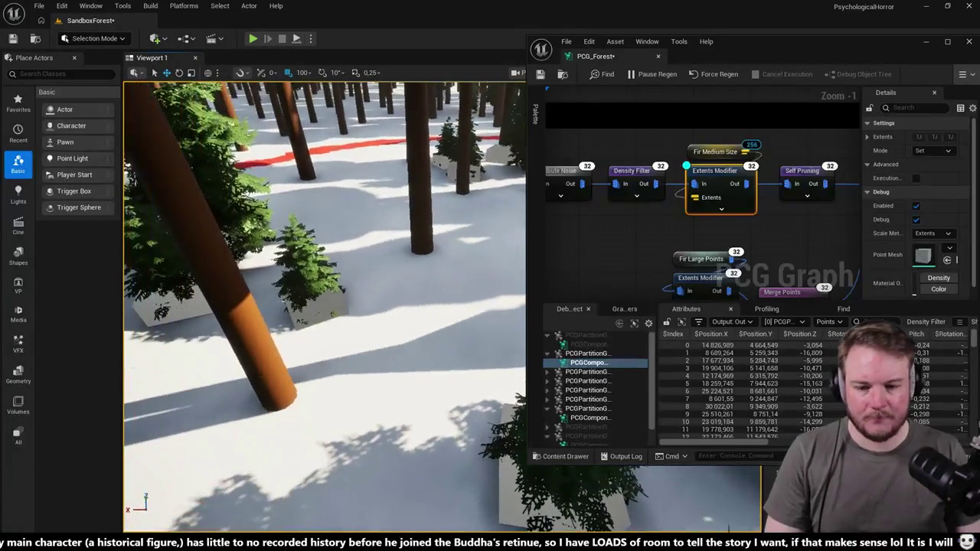
click(683, 174)
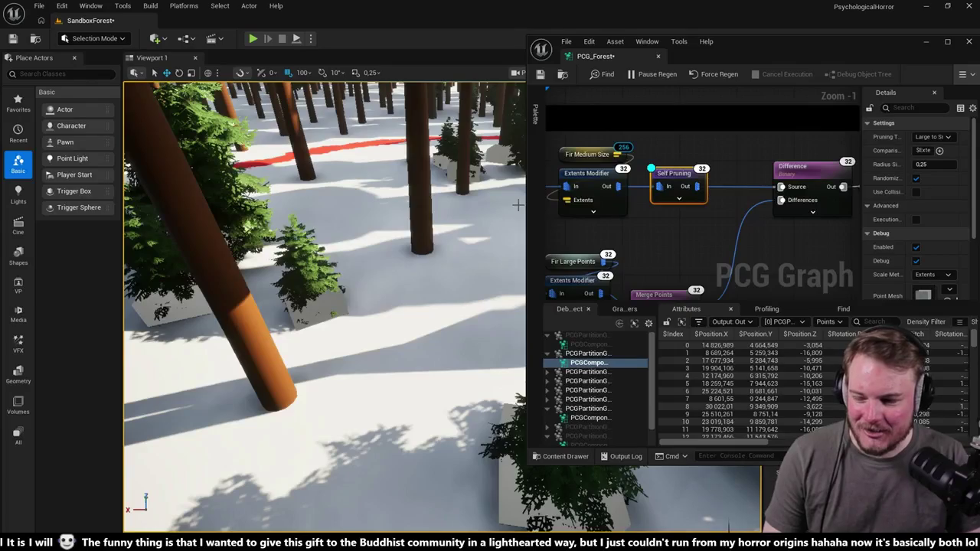
scroll(804, 184, down, 2)
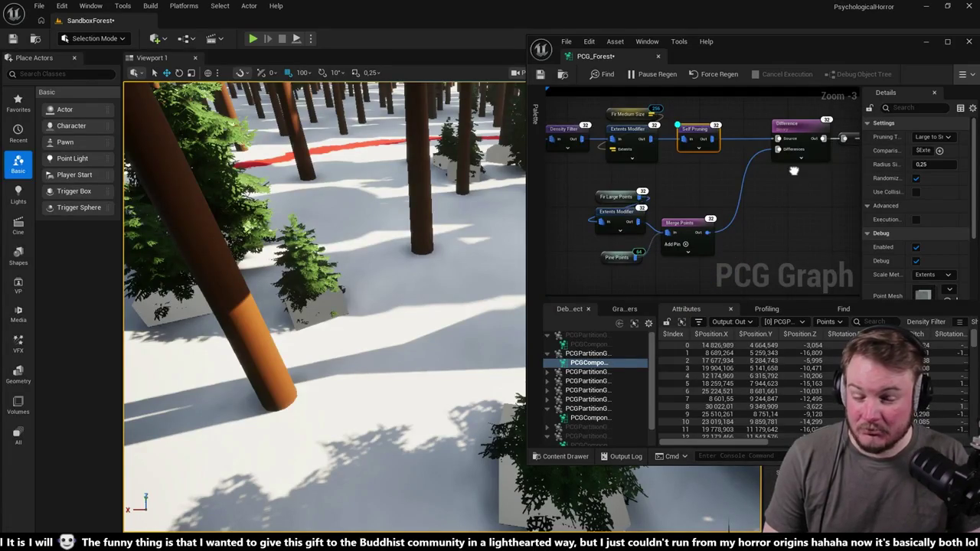
drag(794, 170, 772, 180)
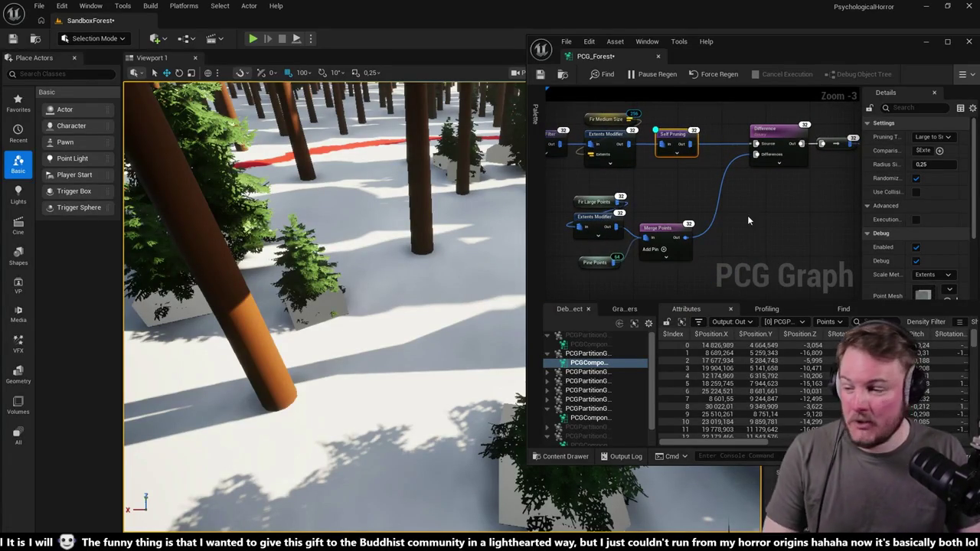
drag(753, 219, 615, 201)
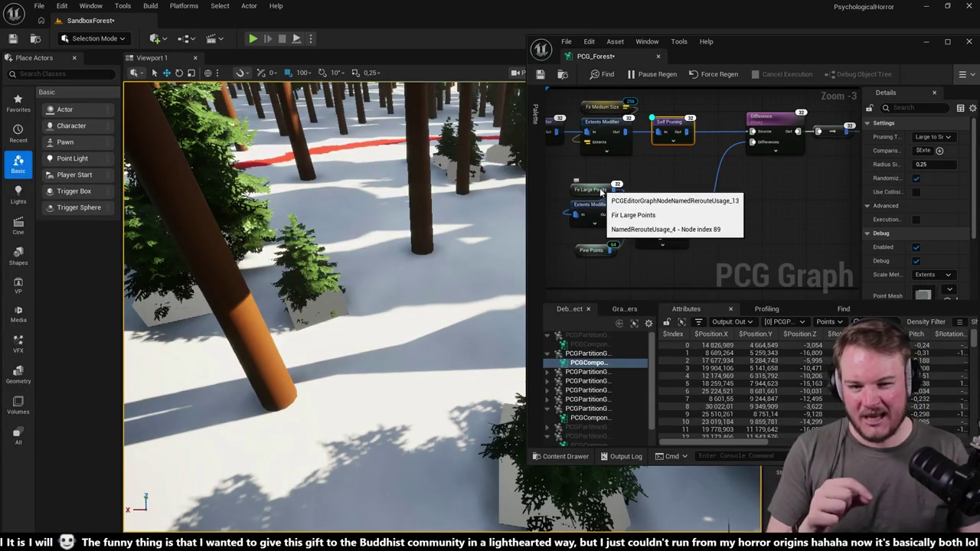
Step: Inspect the Pine Points and Merge Points nodes alongside the large fir nodes
click(647, 181)
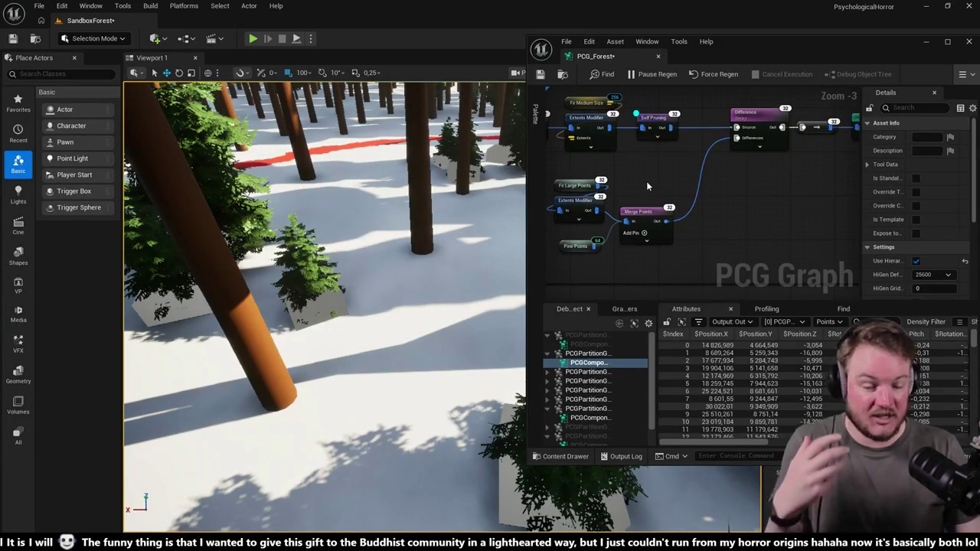
scroll(655, 228, up, 1)
scroll(654, 228, up, 1)
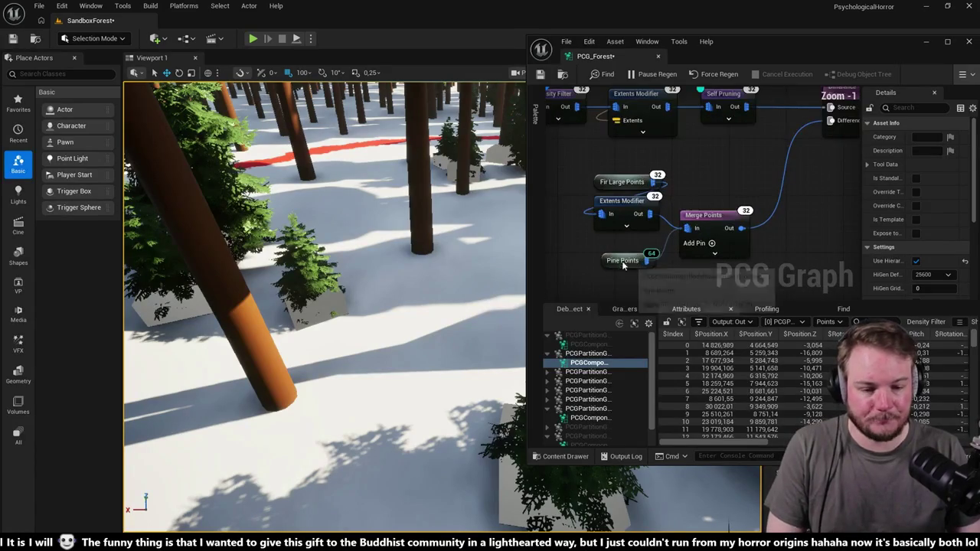
click(617, 247)
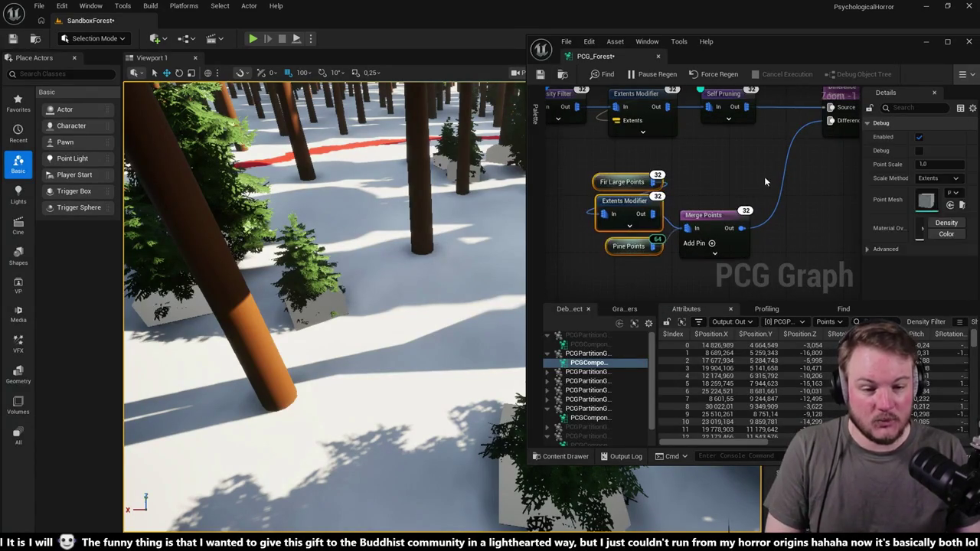
click(713, 199)
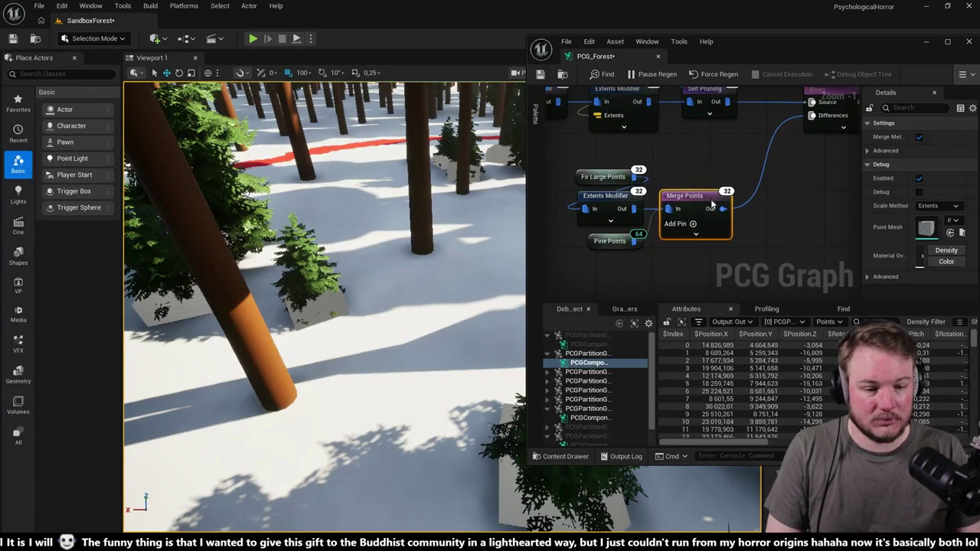
mouse_move(590, 145)
mouse_down()
mouse_move(501, 181)
mouse_move(584, 161)
mouse_move(755, 258)
mouse_up()
mouse_move(646, 181)
mouse_down()
mouse_move(585, 177)
mouse_move(642, 189)
mouse_up()
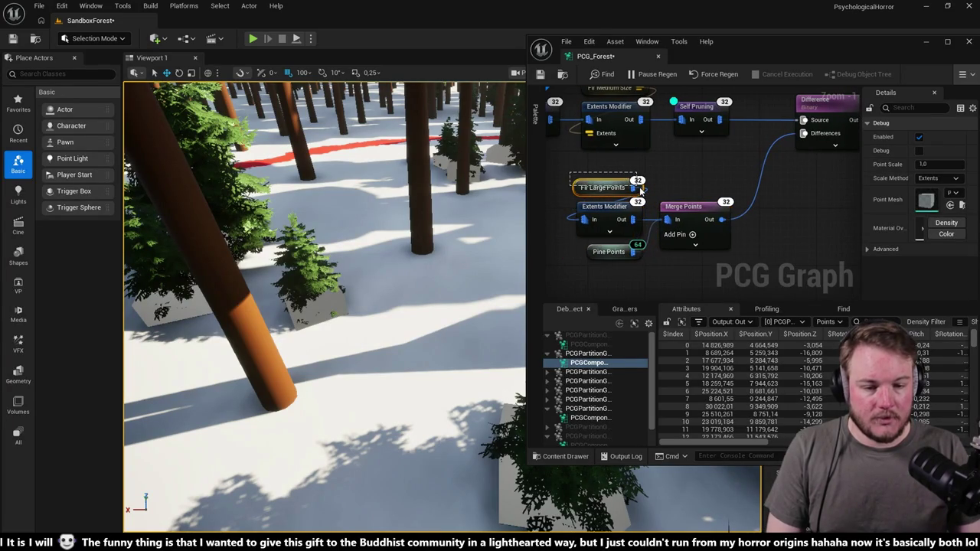
click(613, 253)
click(699, 202)
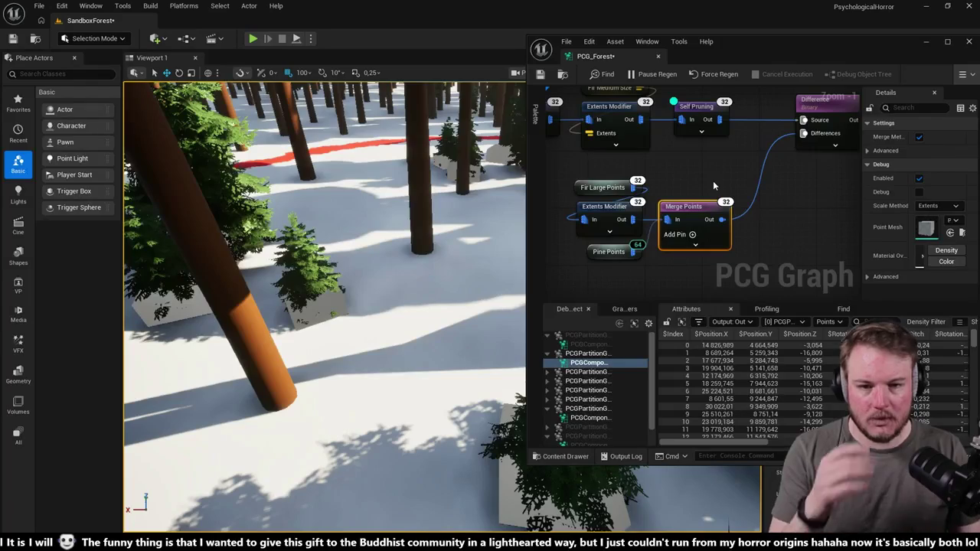
mouse_move(713, 181)
mouse_down()
mouse_move(752, 156)
mouse_move(712, 201)
mouse_move(684, 194)
mouse_move(729, 165)
mouse_up()
Step: Check Difference, then select Fir Large Points, Extents Modifier, Pine Points and Merge Points
click(802, 109)
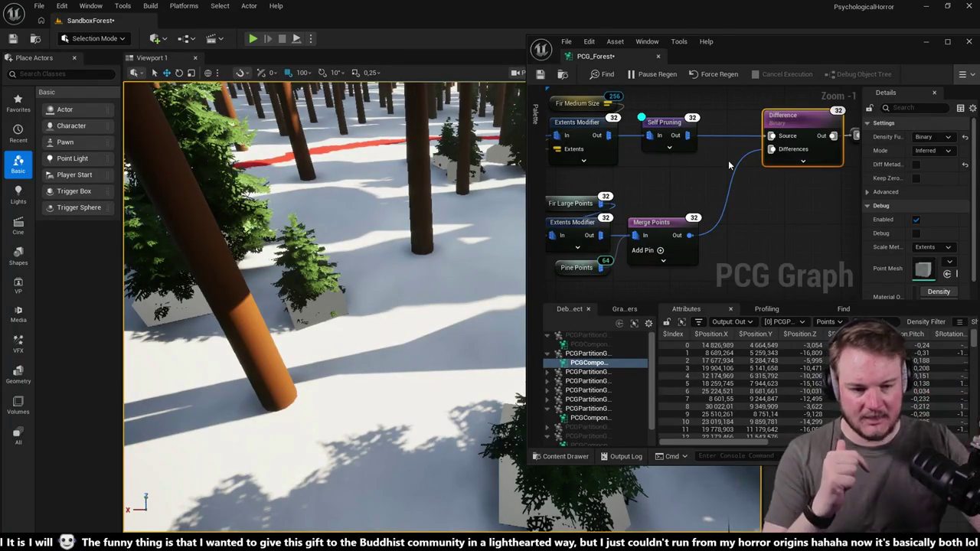
click(665, 223)
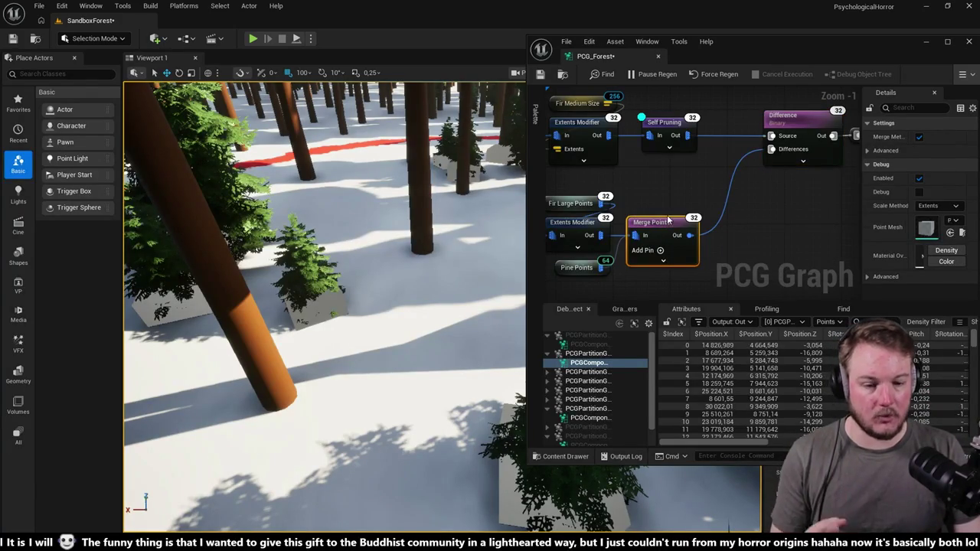
drag(668, 220, 680, 221)
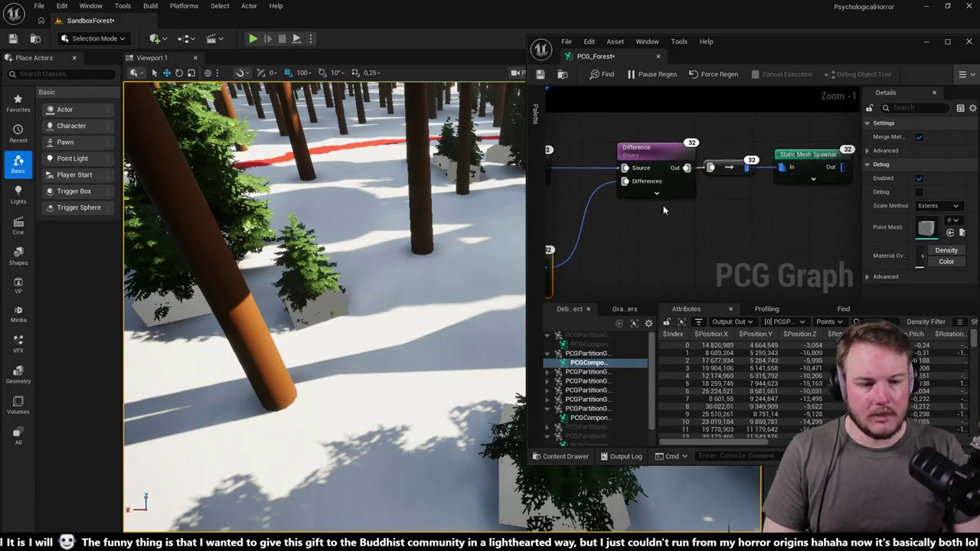
mouse_move(588, 165)
mouse_down()
mouse_move(790, 249)
mouse_move(786, 262)
mouse_up()
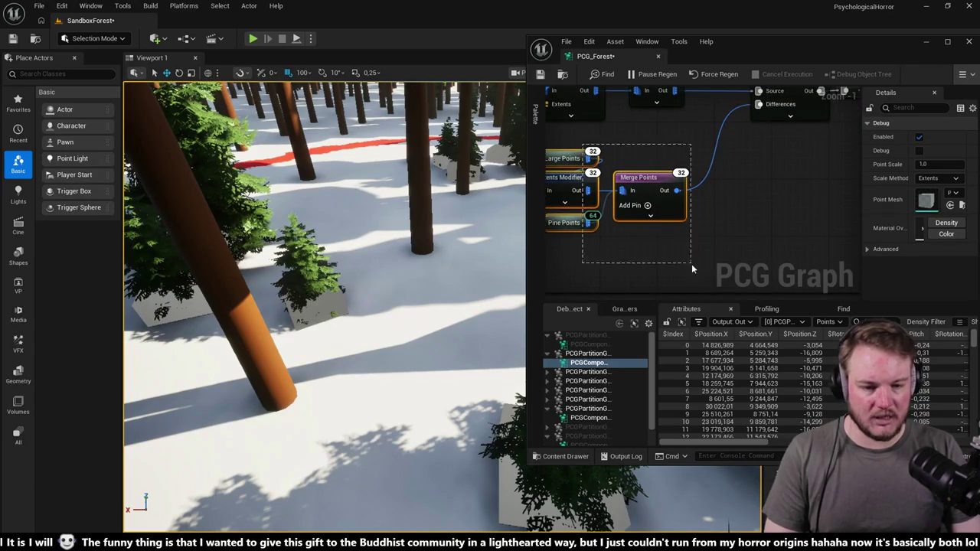
scroll(735, 212, up, 1)
Step: Inspect Difference and Static Mesh Spawner, then dock PCG_Forest beside SandboxForest
click(758, 180)
mouse_move(761, 215)
mouse_down()
mouse_move(706, 213)
mouse_move(658, 226)
mouse_move(668, 236)
mouse_up()
click(692, 180)
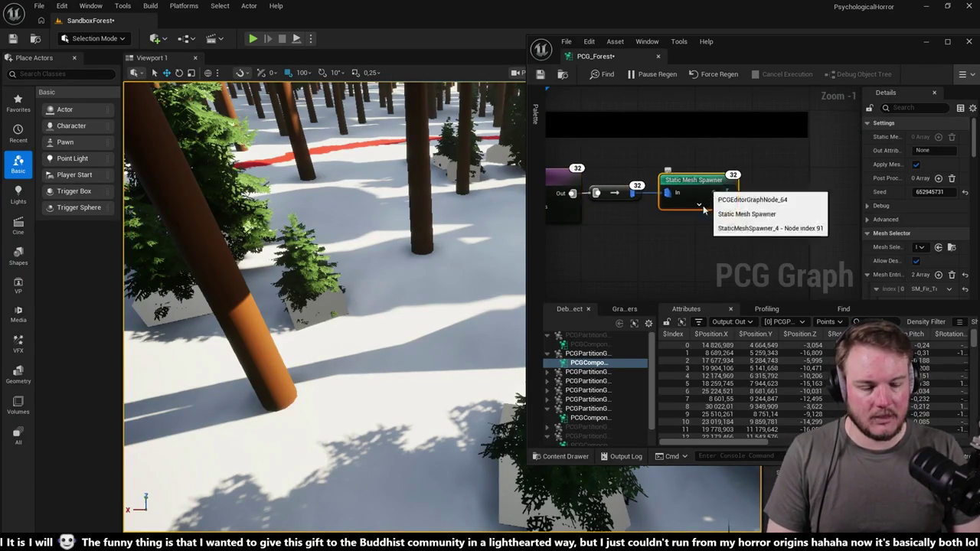
scroll(750, 199, down, 4)
mouse_move(588, 67)
mouse_down()
mouse_move(275, 92)
mouse_move(192, 20)
mouse_up()
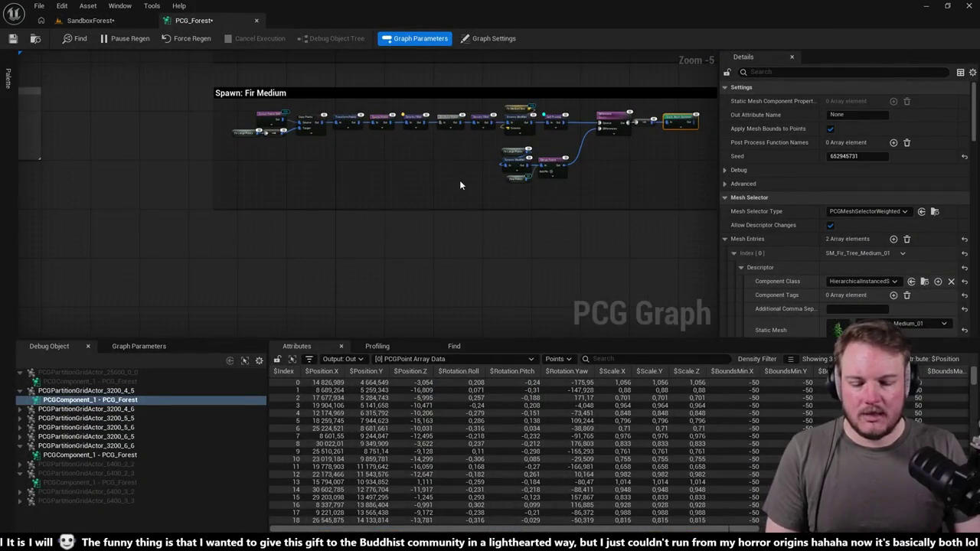
Step: Widen the Spawn: Fir Medium comment and move Static Mesh Spawner farther right
mouse_move(444, 206)
mouse_down()
mouse_move(455, 208)
mouse_move(429, 210)
mouse_move(576, 178)
mouse_move(390, 166)
mouse_move(355, 222)
mouse_move(299, 199)
mouse_up()
scroll(522, 183, up, 5)
click(507, 188)
scroll(462, 203, down, 4)
scroll(477, 212, up, 1)
scroll(361, 219, down, 1)
scroll(429, 249, up, 2)
scroll(549, 158, up, 3)
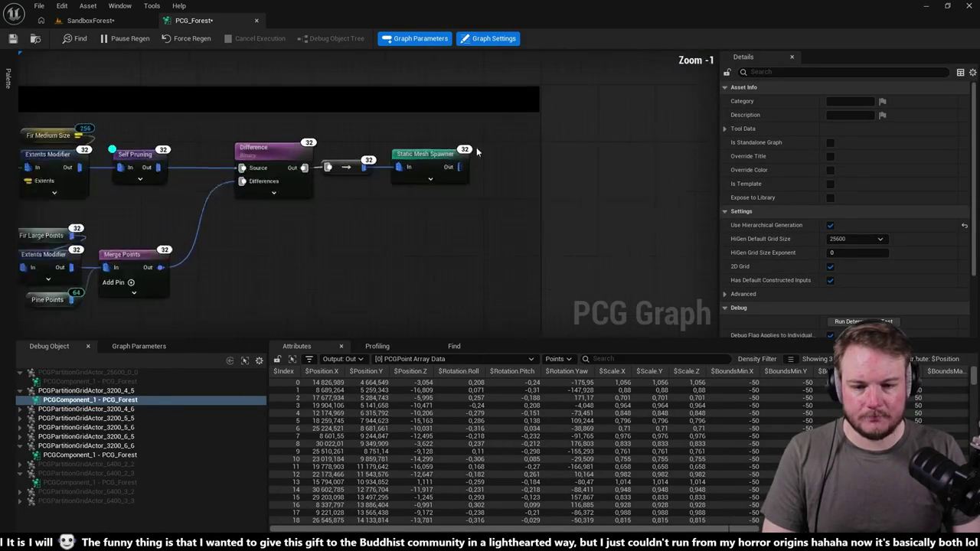
drag(549, 158, 679, 158)
drag(420, 154, 576, 162)
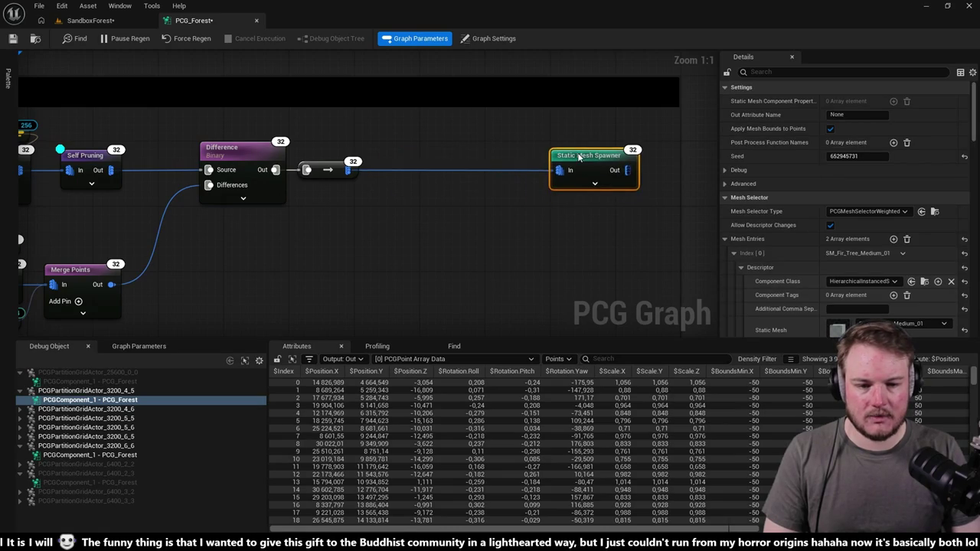
Step: Branch a named reroute declaration node from the reroute's output
drag(404, 149, 442, 170)
text(rerou)
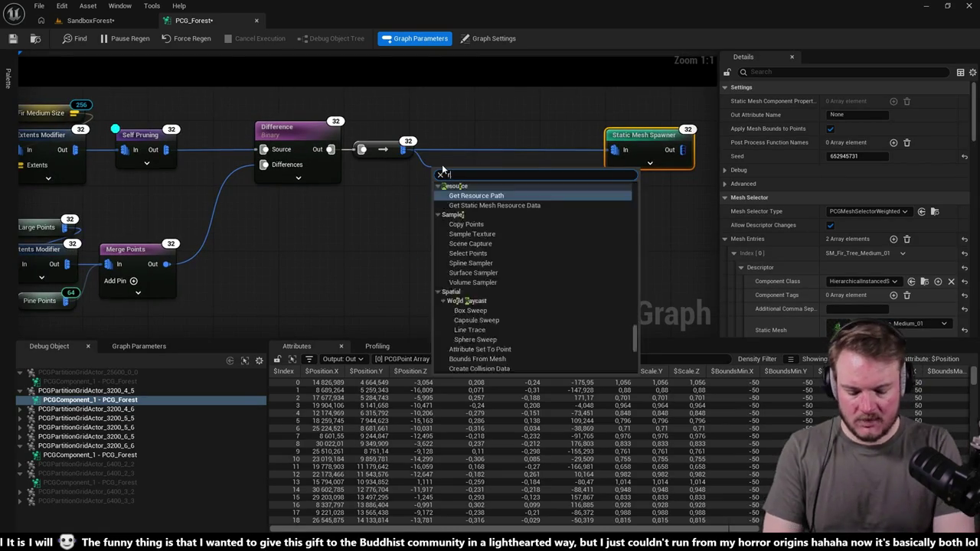
key(Down)
key(Return)
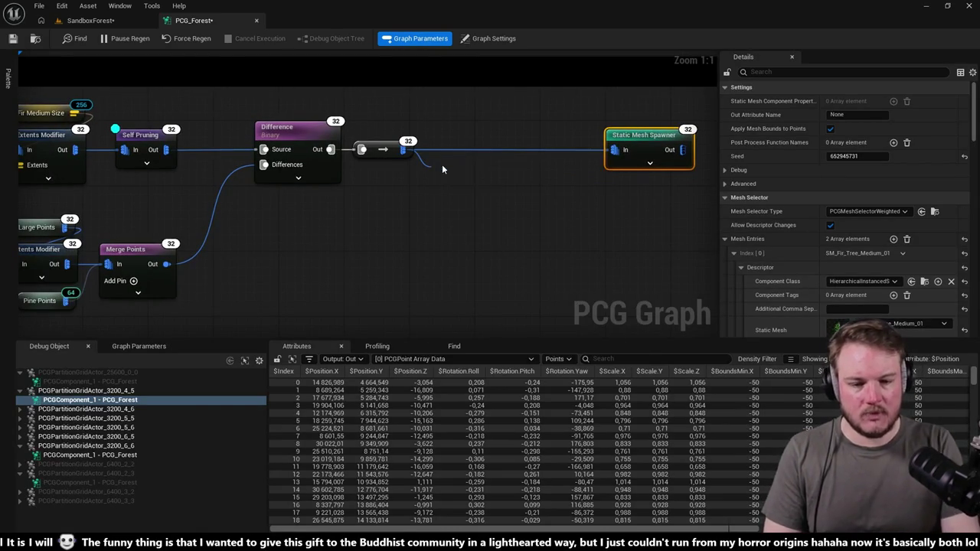
Step: Wire the named reroute into Static Mesh Spawner In and align it on the wire
mouse_move(538, 126)
mouse_down()
mouse_move(545, 193)
mouse_move(486, 133)
mouse_up()
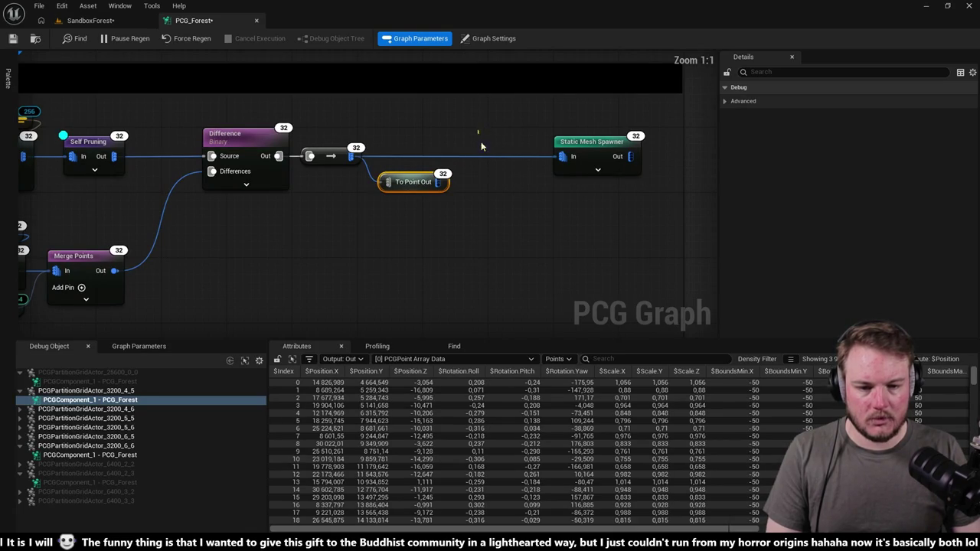
drag(437, 181, 561, 159)
drag(418, 181, 412, 151)
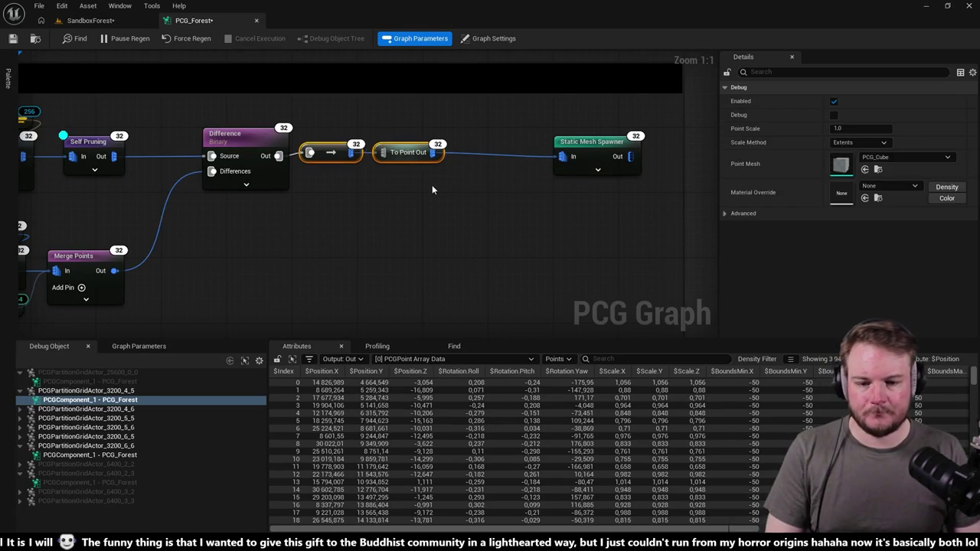
Step: Rename the named reroute to 'Fir Medium Points'
key(F2)
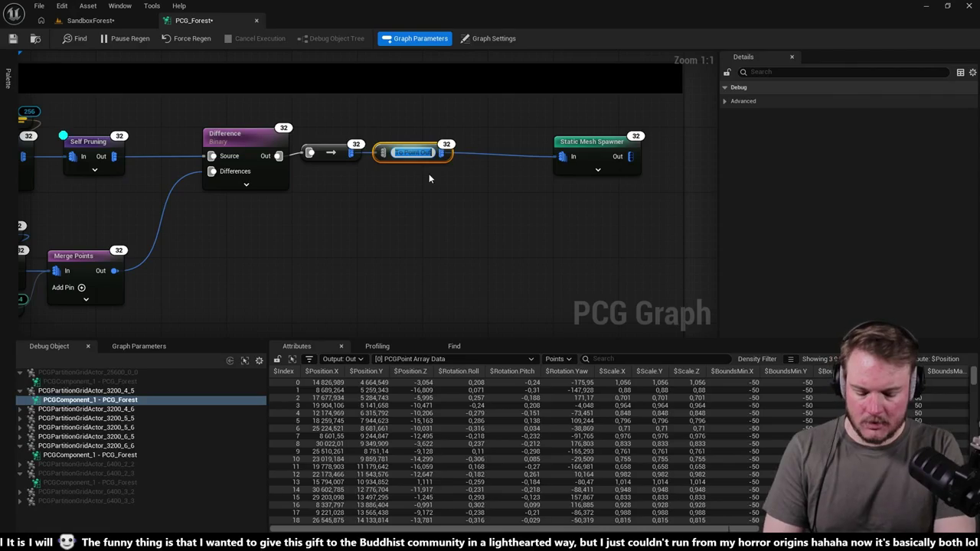
text(Fil)
key(Return)
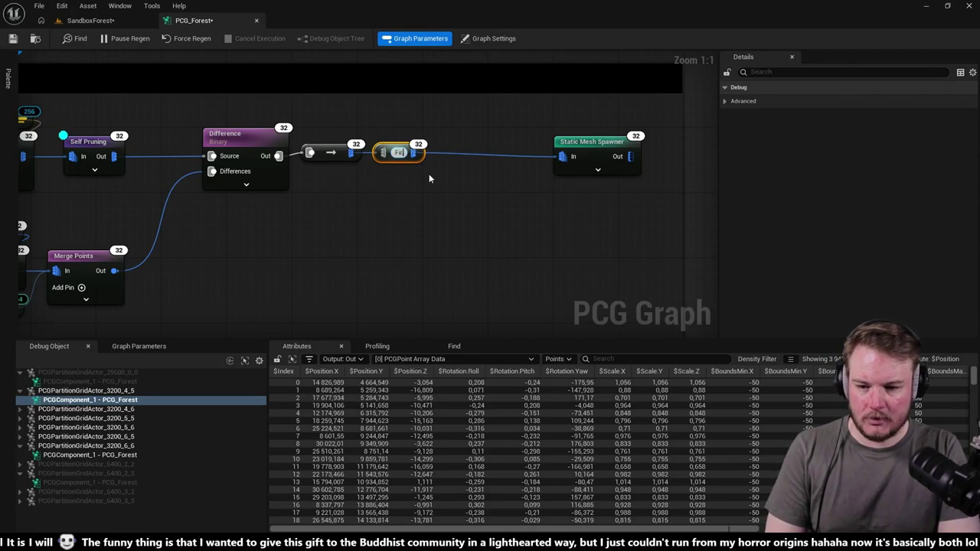
text(rMe)
text(diumF)
text(oints)
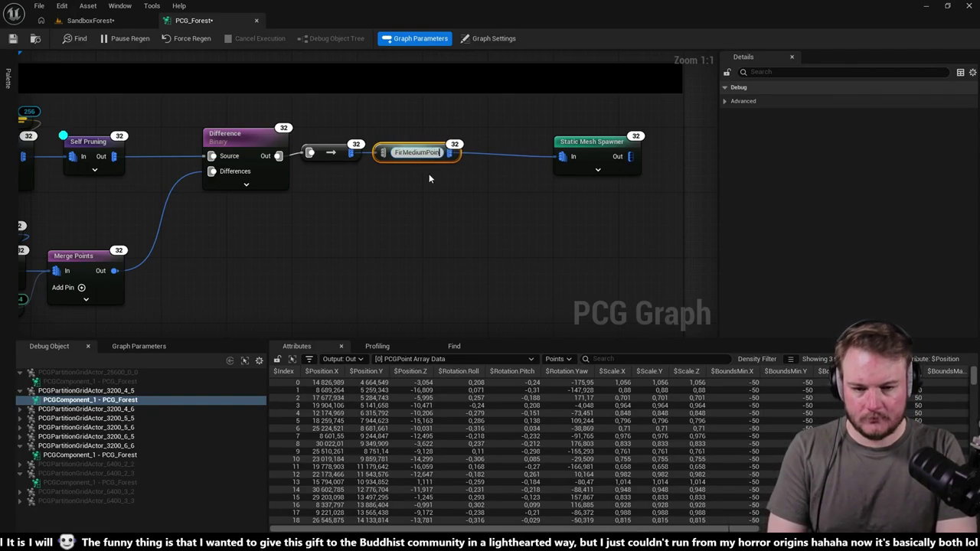
key(Return)
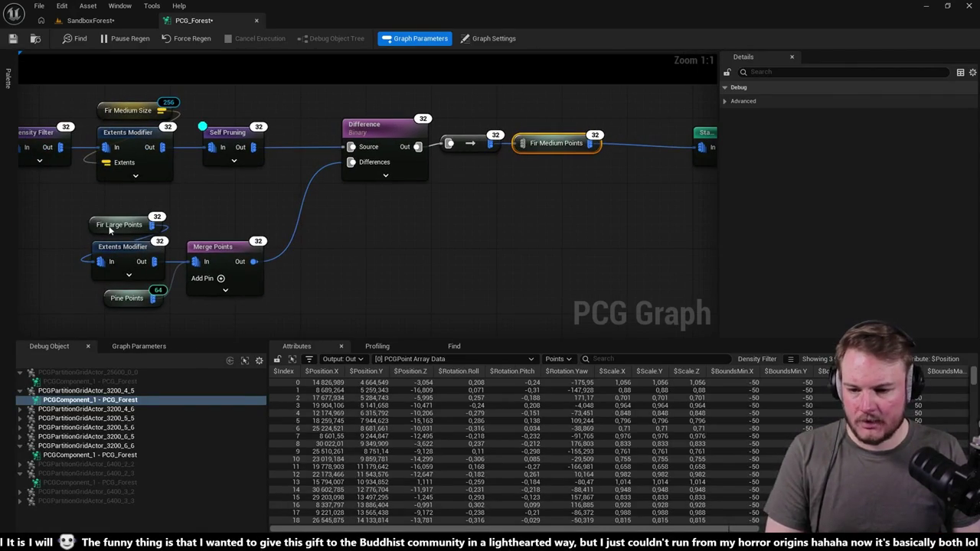
scroll(482, 188, down, 4)
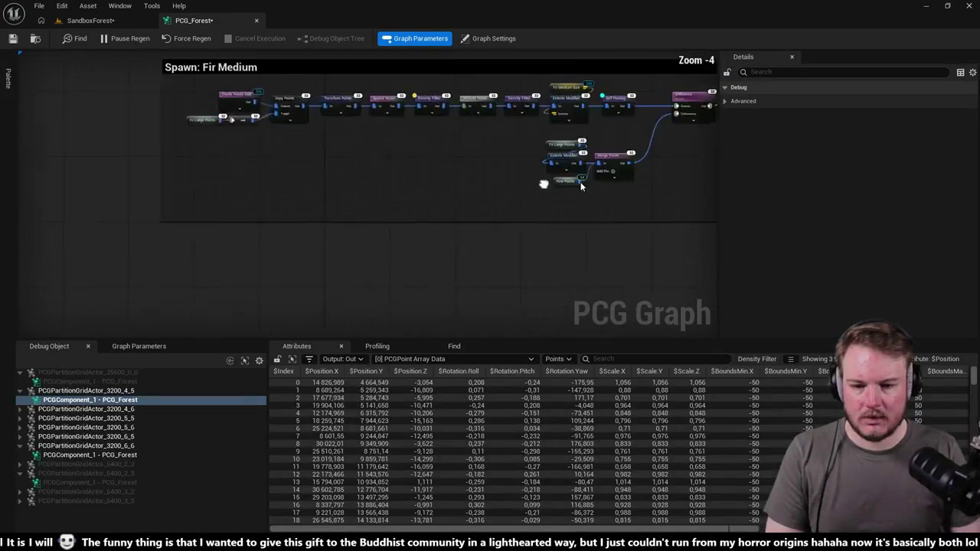
Step: Place a Fir Medium Points usage node and wire it into the Copy Points Target
click(284, 263)
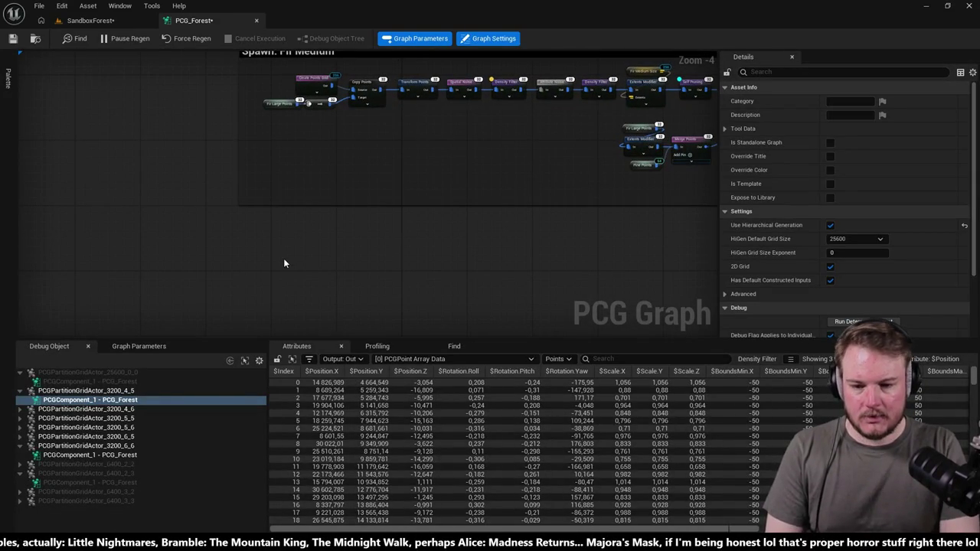
right_click(284, 258)
text(firm)
key(Return)
scroll(312, 230, up, 3)
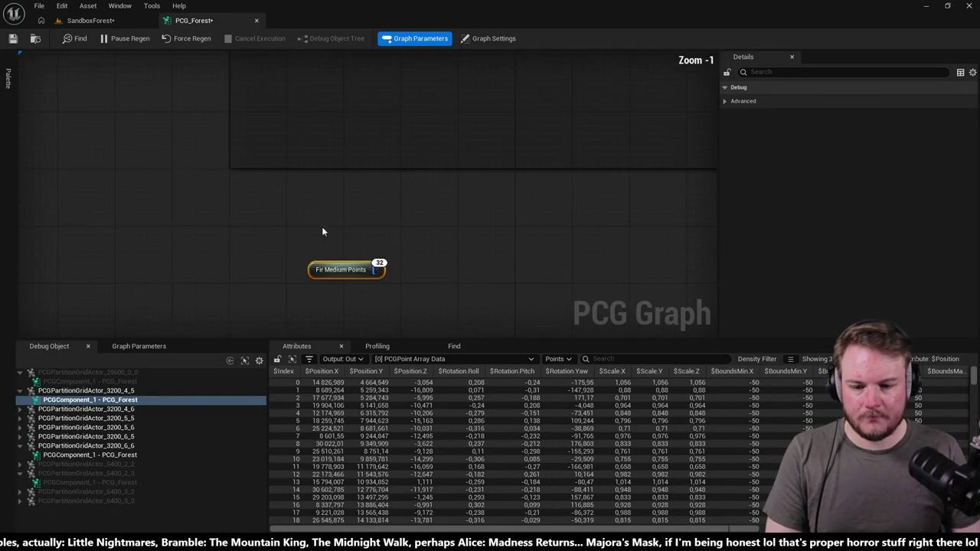
scroll(312, 229, down, 1)
click(403, 71)
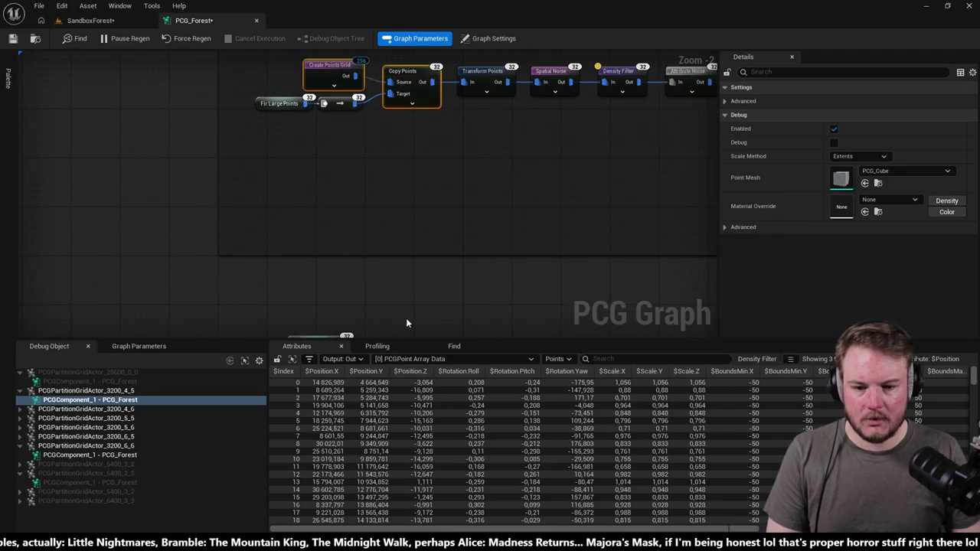
scroll(401, 294, up, 2)
click(356, 279)
mouse_move(333, 256)
mouse_down()
mouse_move(342, 263)
mouse_move(486, 221)
mouse_up()
Step: Arrange Create Points Grid and Copy Points, and delete the reroute after Fir Large Points
mouse_move(360, 170)
mouse_down()
mouse_move(507, 186)
mouse_move(392, 211)
mouse_up()
drag(302, 219, 316, 218)
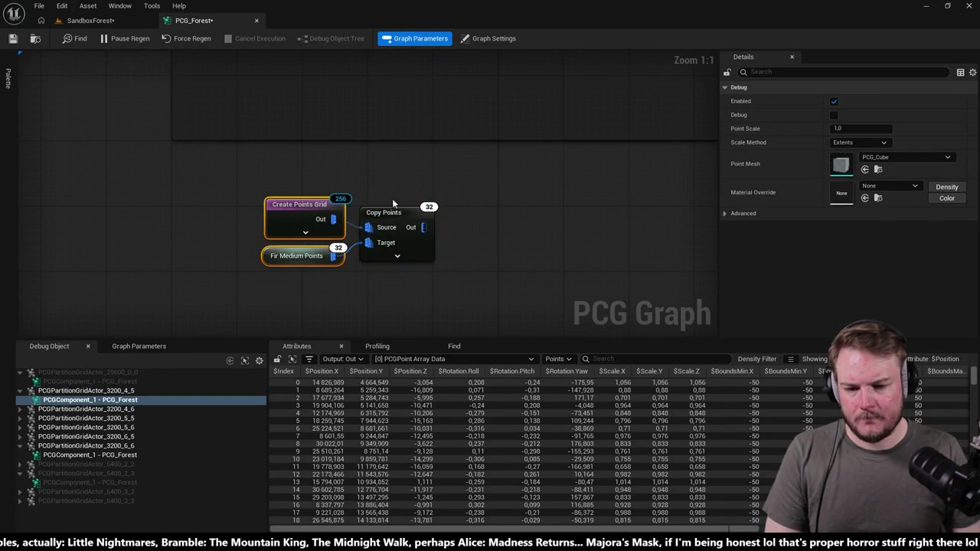
click(352, 239)
click(378, 239)
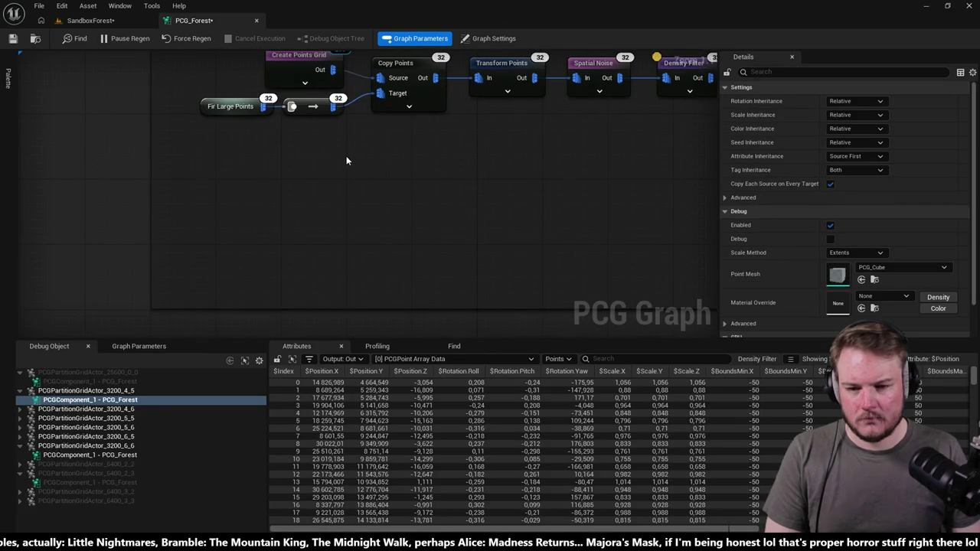
click(314, 108)
key(Delete)
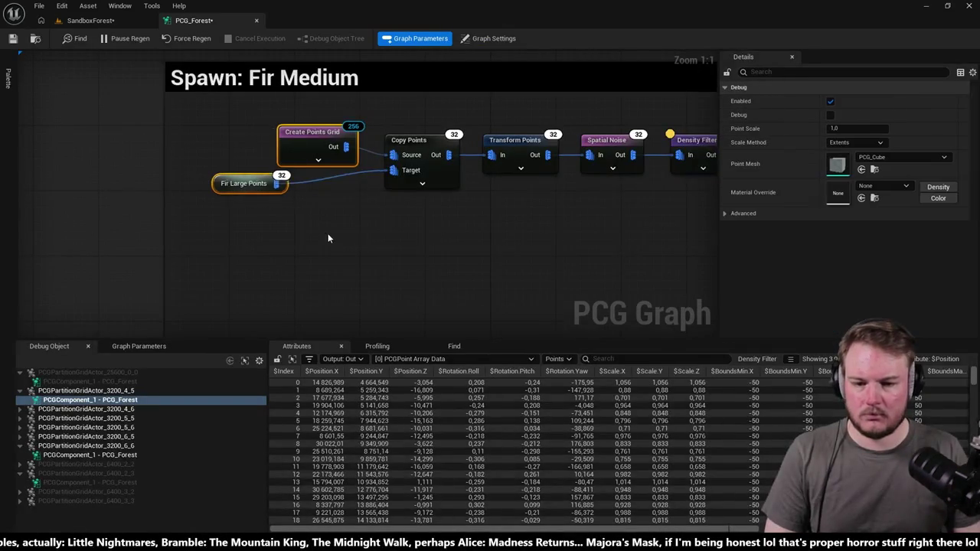
drag(328, 236, 308, 236)
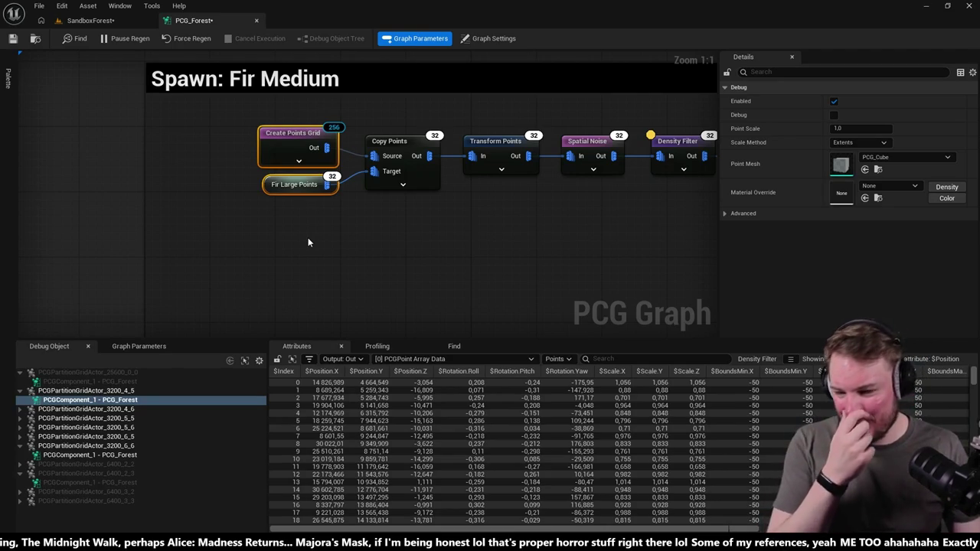
Step: Move Create Points Grid, Fir Medium Points and Copy Points down and left
scroll(372, 171, down, 3)
scroll(391, 174, up, 2)
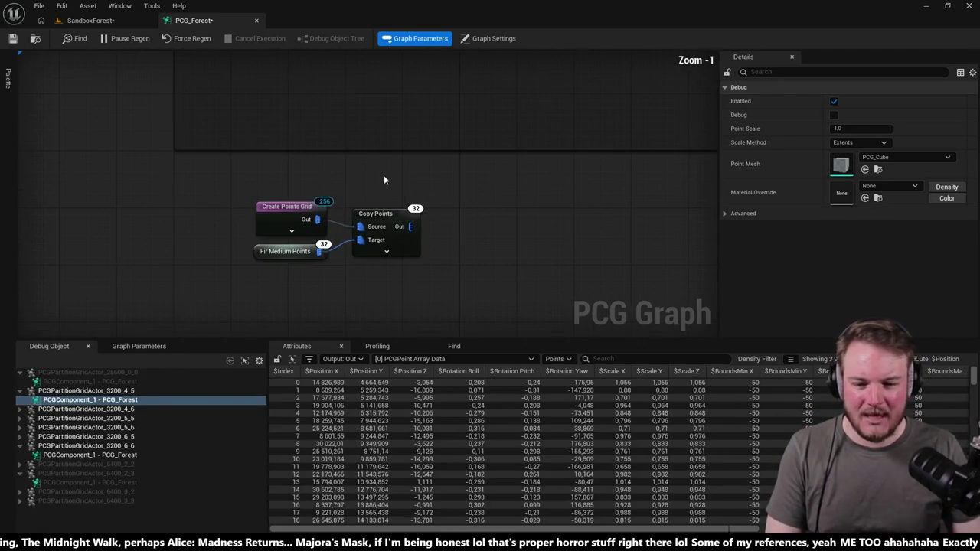
drag(207, 201, 374, 280)
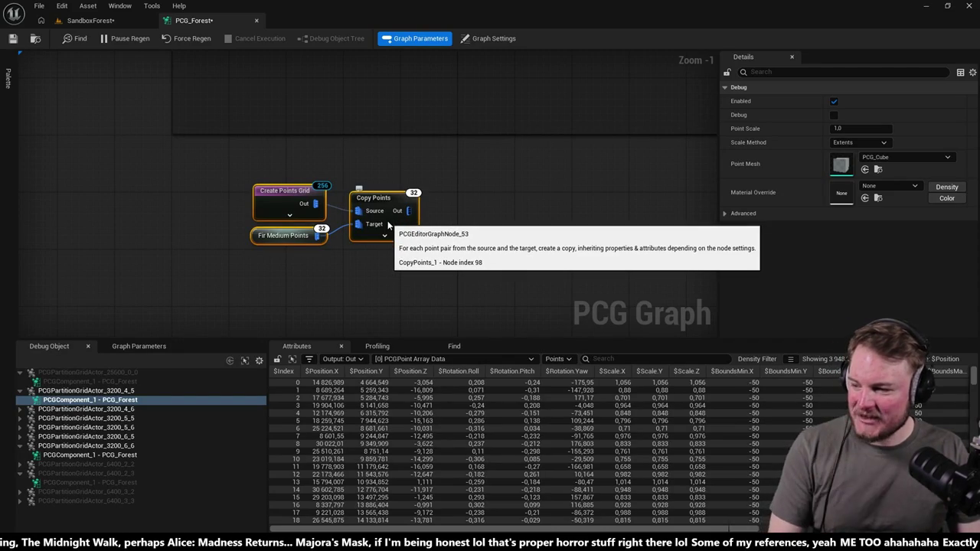
click(313, 175)
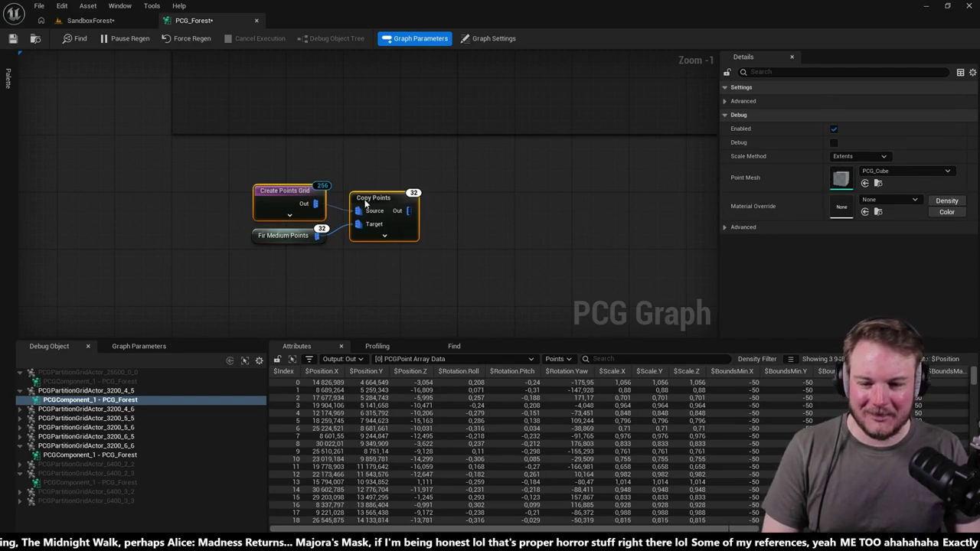
key(ctrl+a)
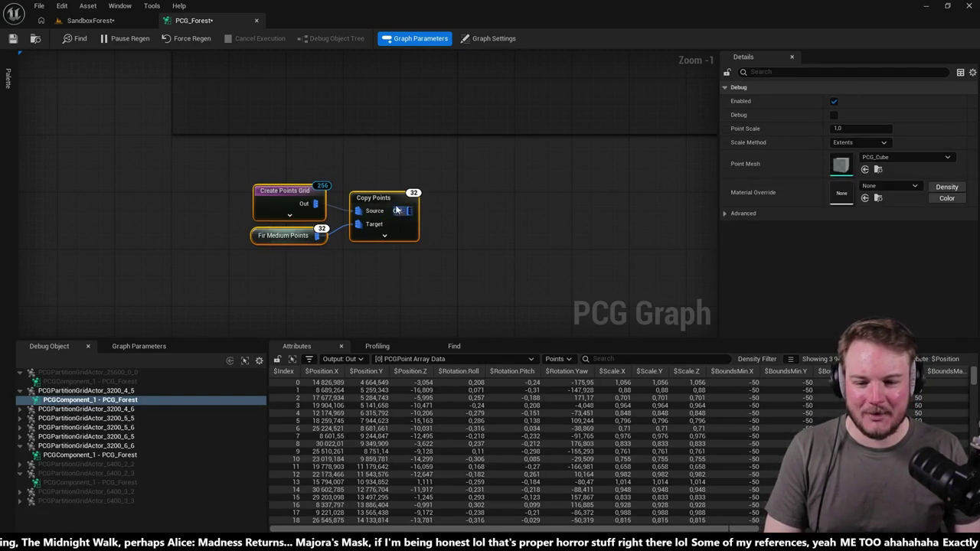
drag(403, 212, 376, 248)
scroll(479, 219, down, 4)
scroll(409, 219, up, 4)
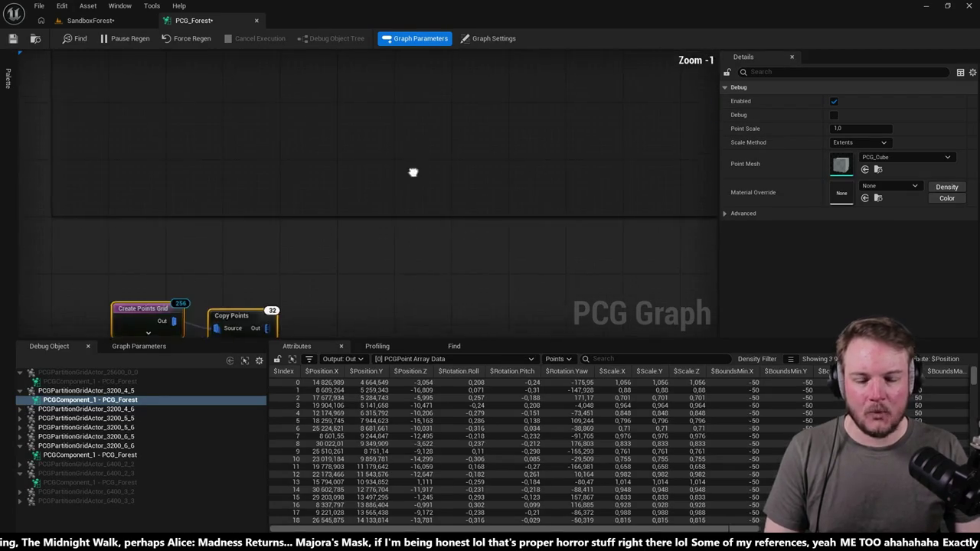
scroll(429, 229, down, 2)
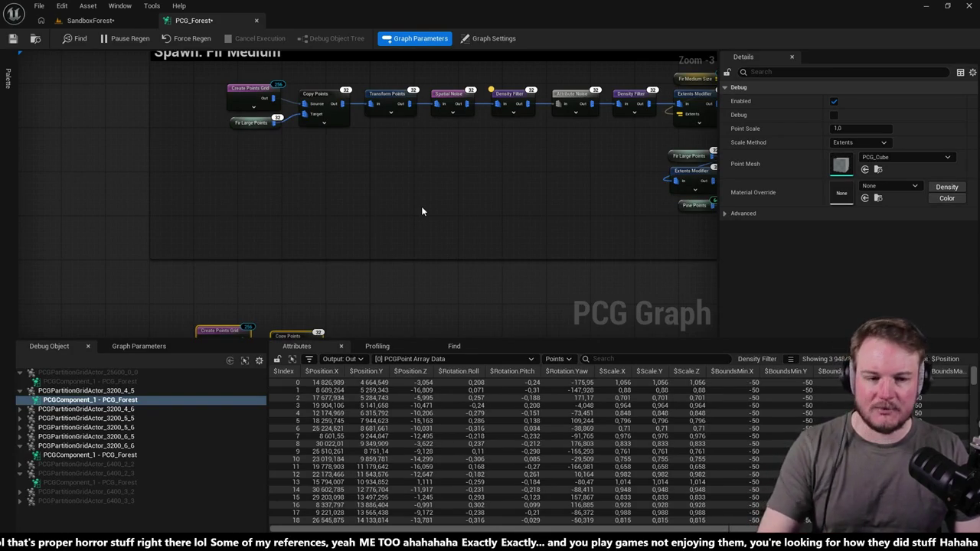
scroll(421, 206, down, 5)
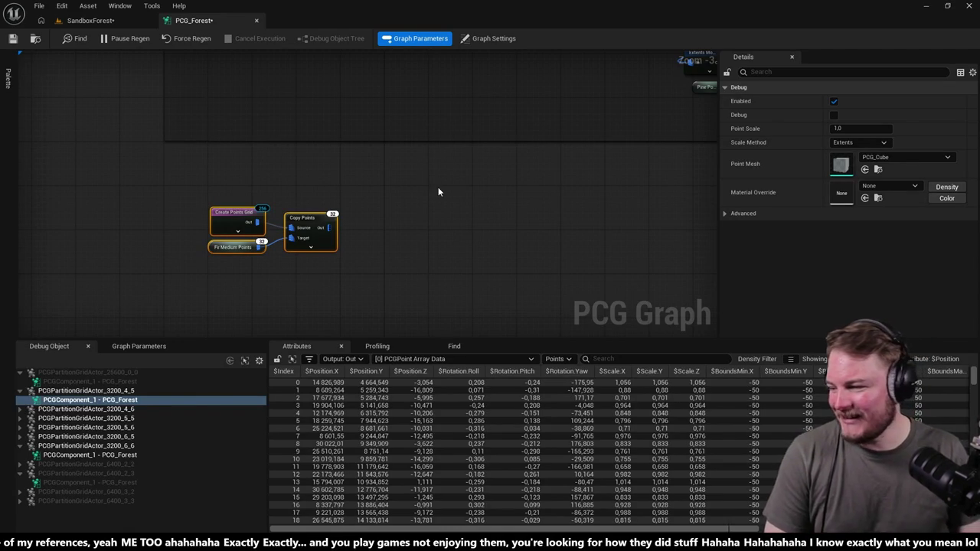
Step: Place Transform Points through Attribute Noise after the new Copy Points
mouse_move(452, 190)
mouse_down()
mouse_move(449, 322)
mouse_move(437, 281)
mouse_up()
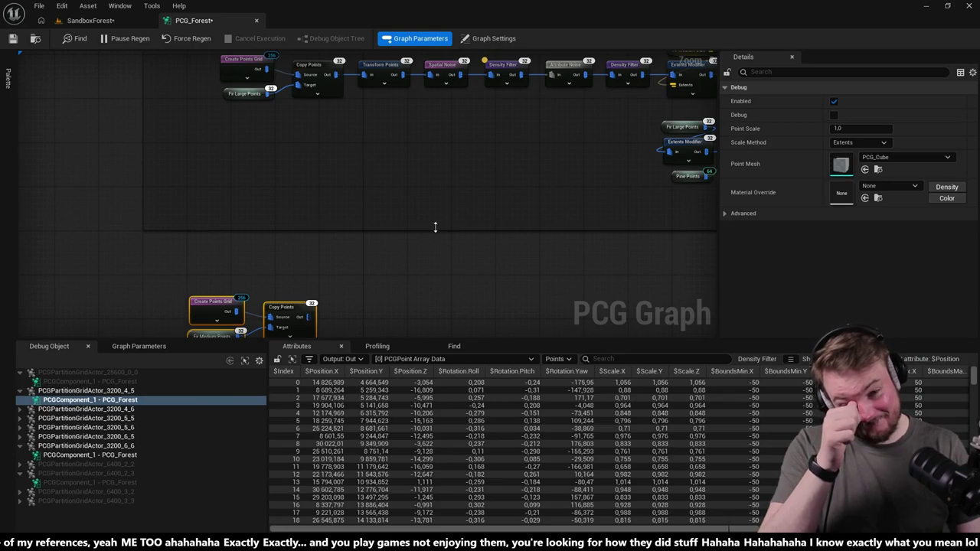
drag(434, 228, 431, 249)
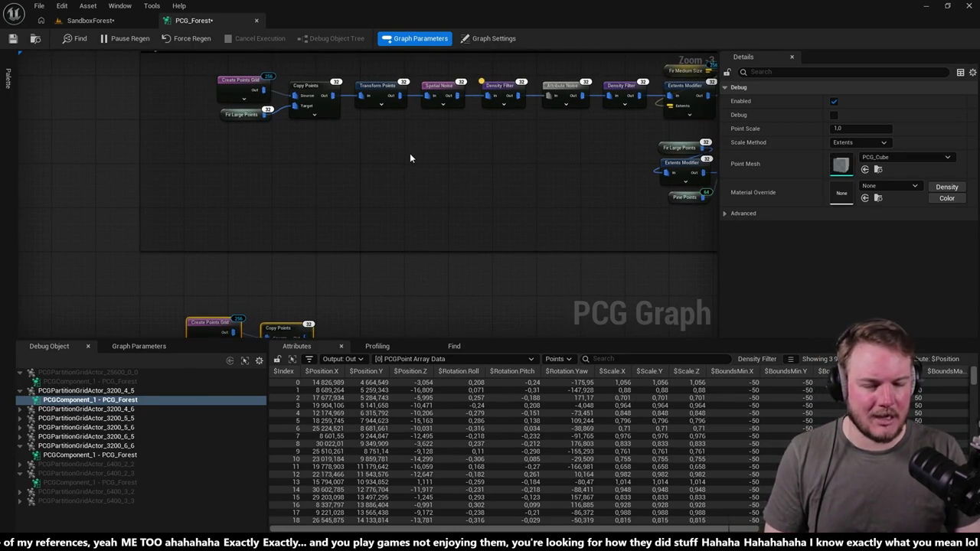
mouse_move(383, 130)
mouse_down()
mouse_move(477, 103)
mouse_move(594, 107)
mouse_move(511, 110)
mouse_up()
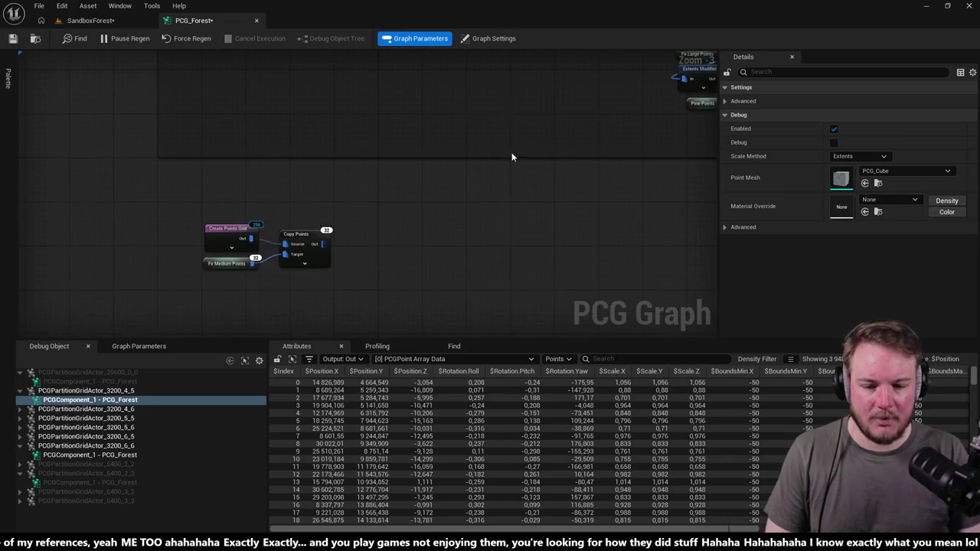
mouse_move(454, 253)
mouse_down()
mouse_move(454, 201)
mouse_move(310, 180)
mouse_up()
scroll(303, 190, up, 3)
mouse_move(329, 145)
mouse_down()
mouse_move(375, 170)
mouse_move(339, 180)
mouse_up()
Step: Review Spatial Noise and Density Filter, then set the Attribute Noise seed and enable debug
click(402, 204)
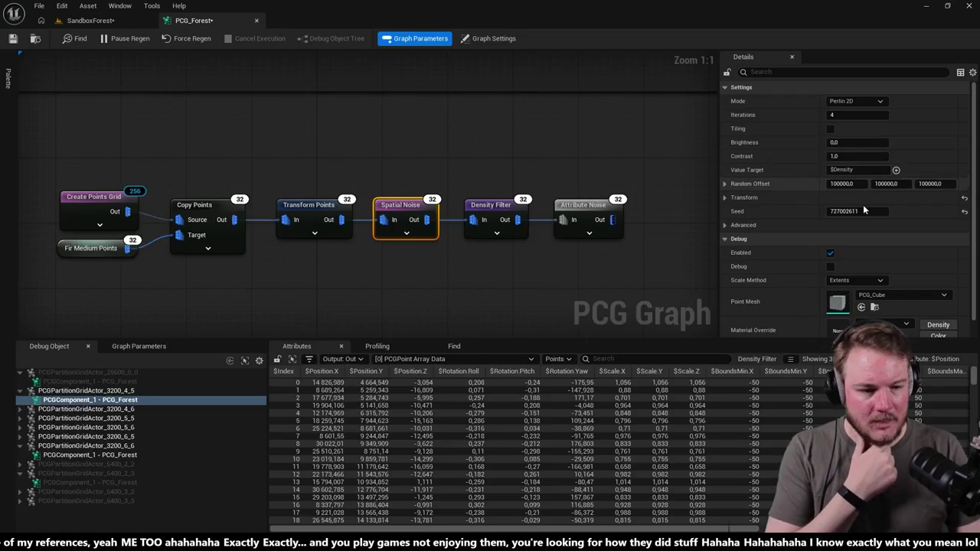
click(494, 38)
click(491, 205)
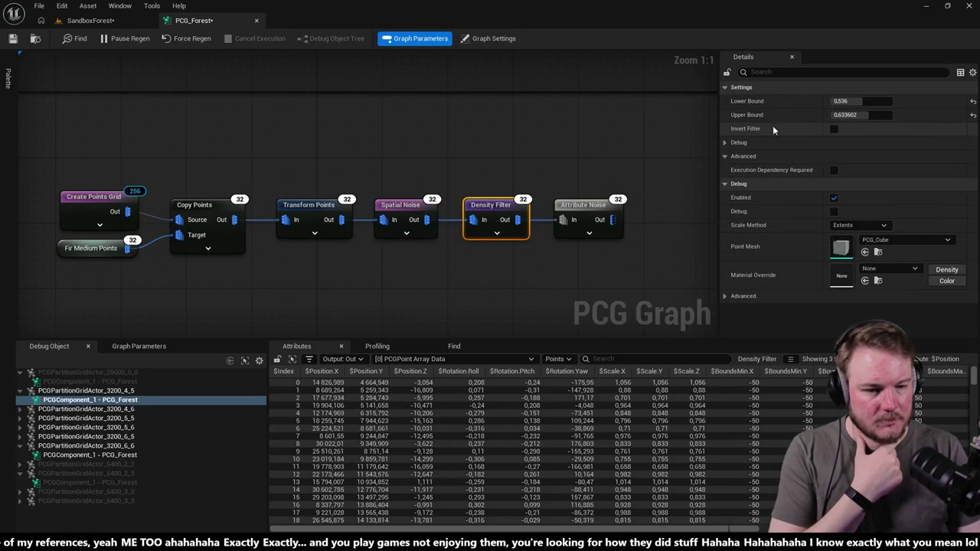
click(725, 143)
click(726, 143)
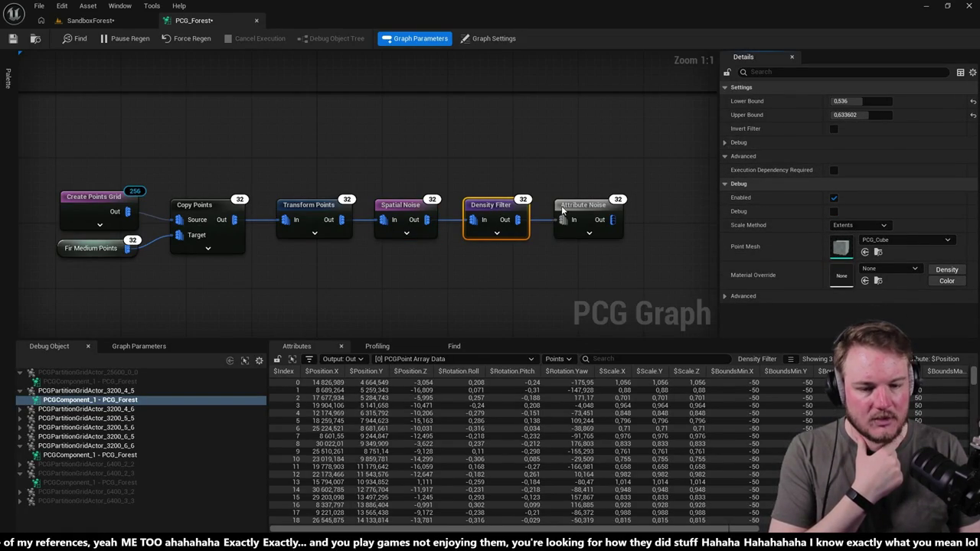
click(565, 205)
drag(834, 210, 873, 211)
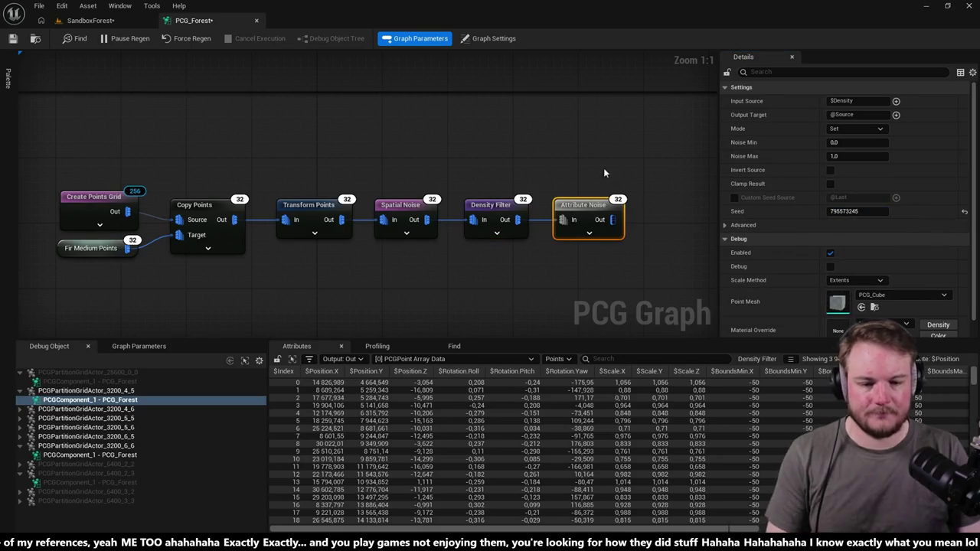
key(d)
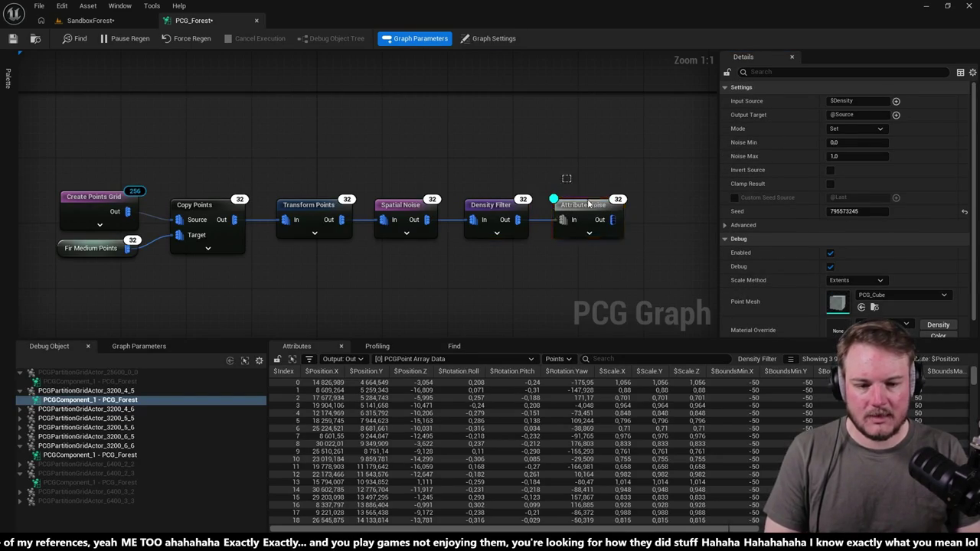
Step: Check the debug boxes among the SandboxForest firs, then zoom out the graph
click(77, 22)
mouse_move(443, 306)
mouse_down()
mouse_move(414, 284)
mouse_move(452, 268)
mouse_move(491, 290)
mouse_up()
click(194, 20)
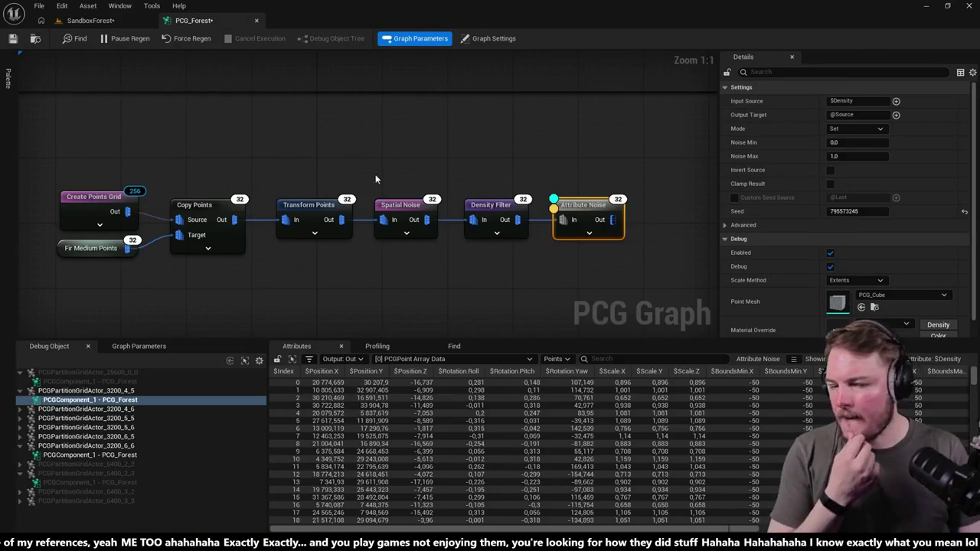
drag(328, 168, 262, 167)
scroll(403, 245, down, 2)
mouse_move(385, 162)
mouse_down()
mouse_move(388, 208)
mouse_move(324, 158)
mouse_move(440, 206)
mouse_move(341, 172)
mouse_up()
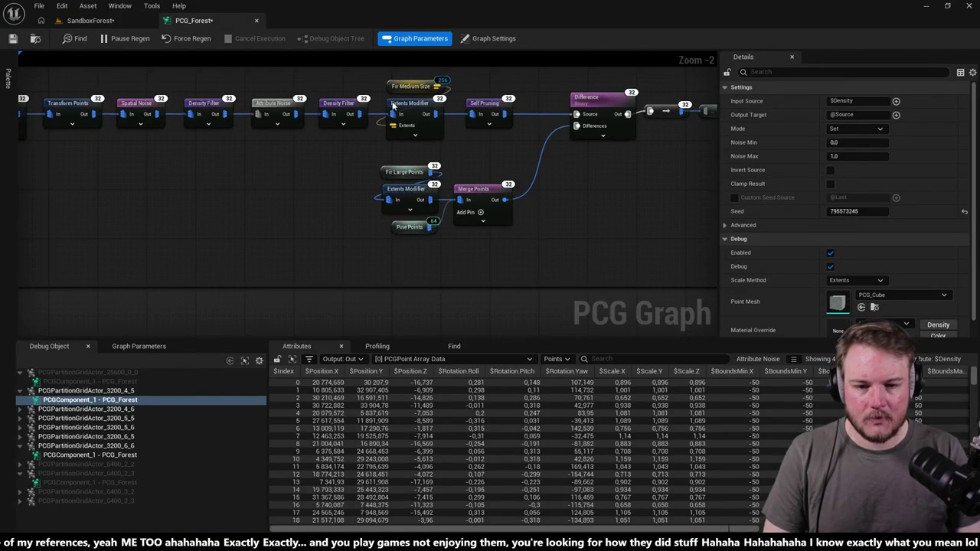
Step: Add a second Merge Points node wired from the first Merge Points' output
drag(393, 105, 502, 154)
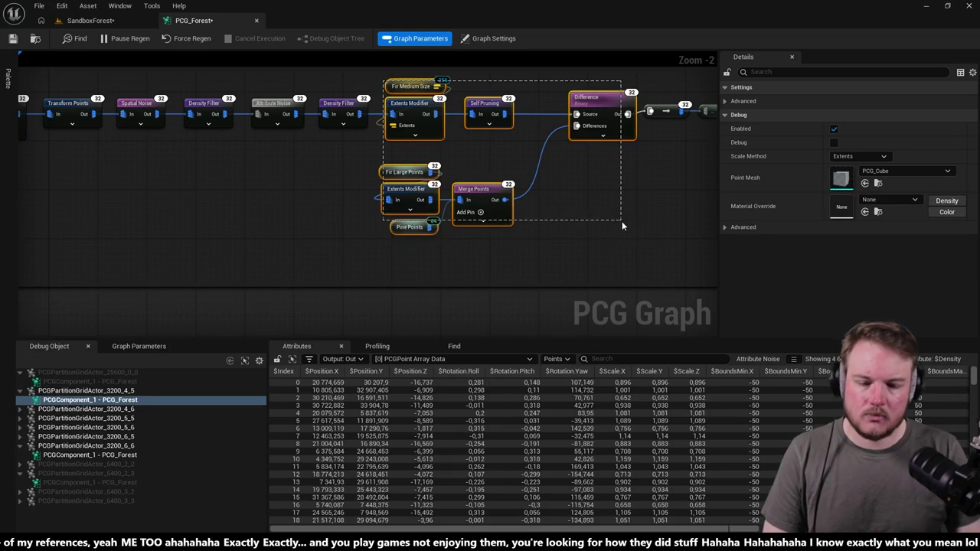
click(362, 182)
drag(536, 242, 537, 242)
key(f)
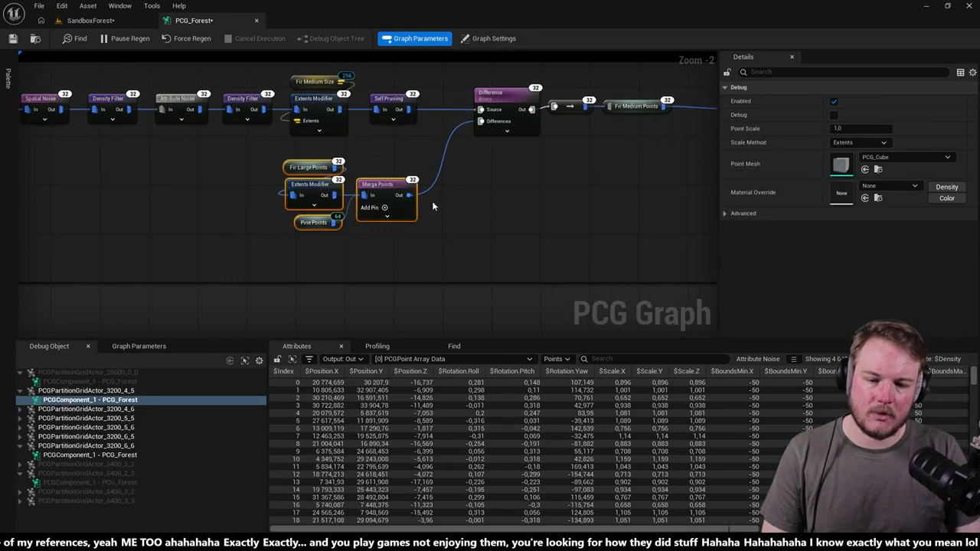
mouse_move(404, 196)
mouse_down()
mouse_move(548, 195)
mouse_move(516, 193)
mouse_up()
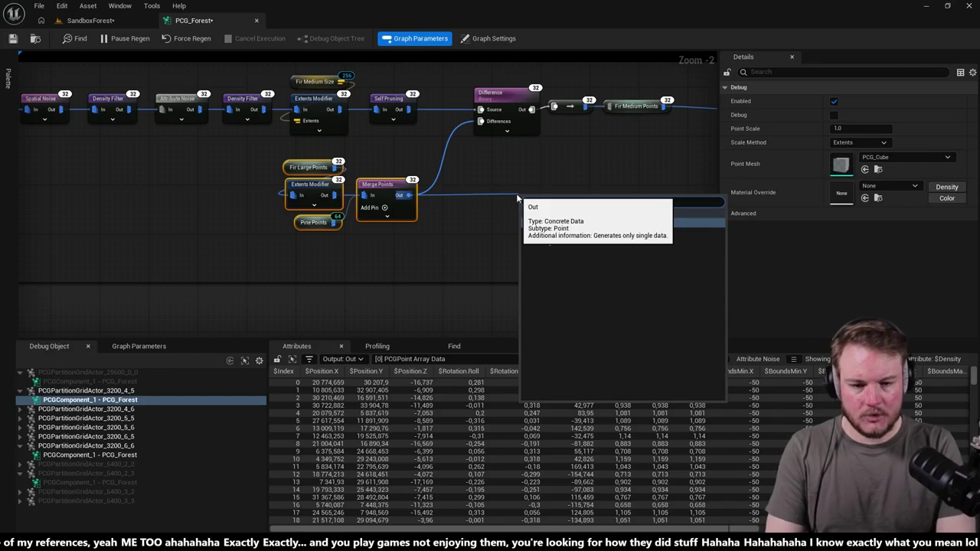
text(merge)
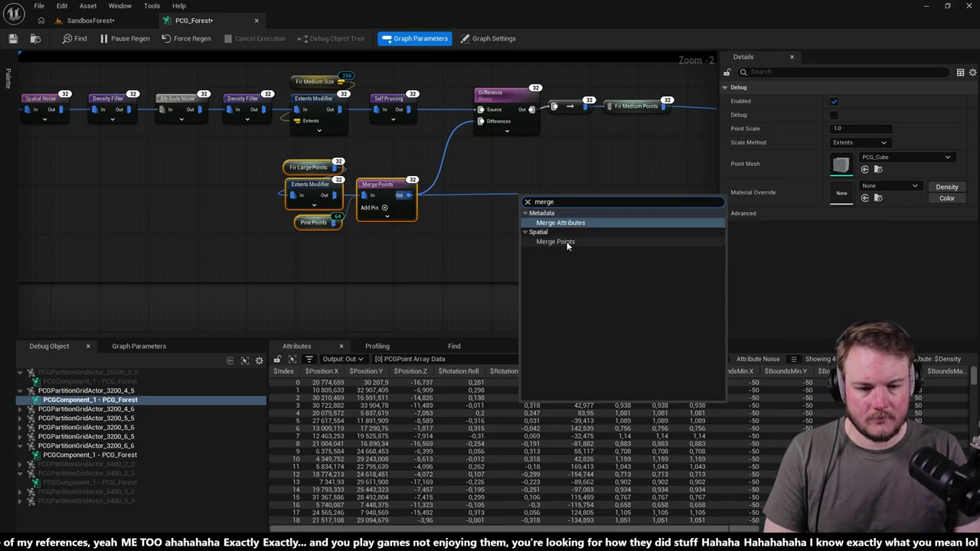
click(563, 242)
Step: Paste a Fir Medium Points reroute next to the new Merge Points node
drag(555, 190, 419, 226)
mouse_move(502, 157)
mouse_down()
mouse_move(490, 149)
mouse_move(239, 260)
mouse_move(109, 261)
mouse_up()
double_click(104, 268)
key(ctrl+v)
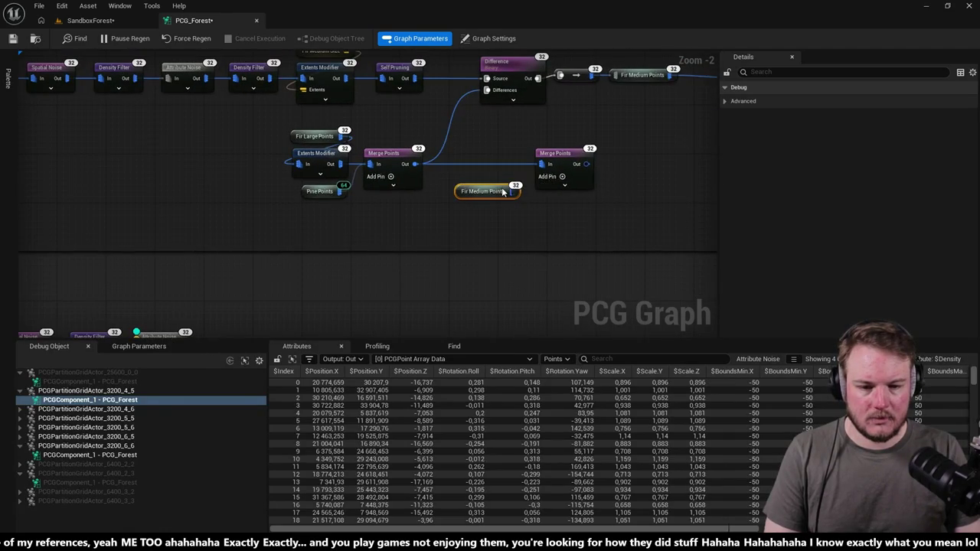
drag(540, 180, 541, 182)
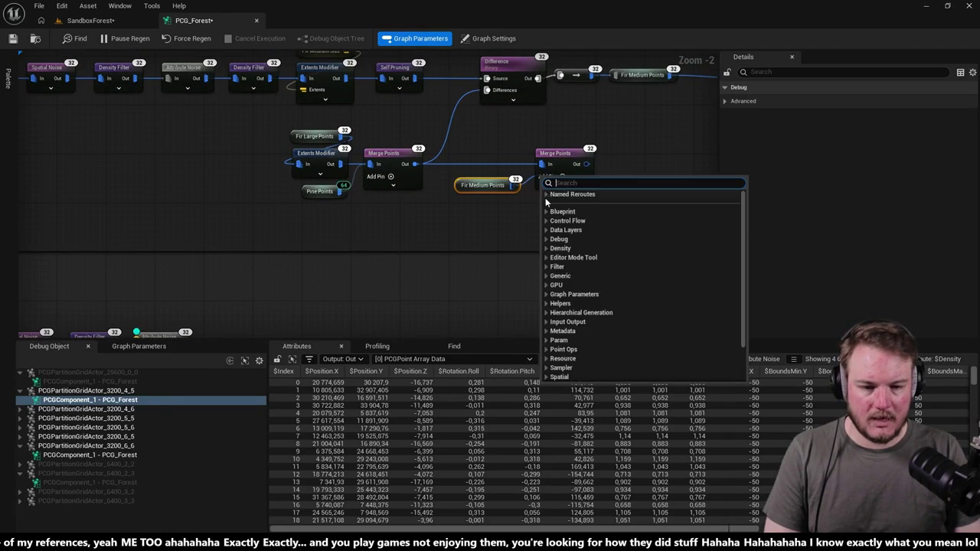
click(493, 219)
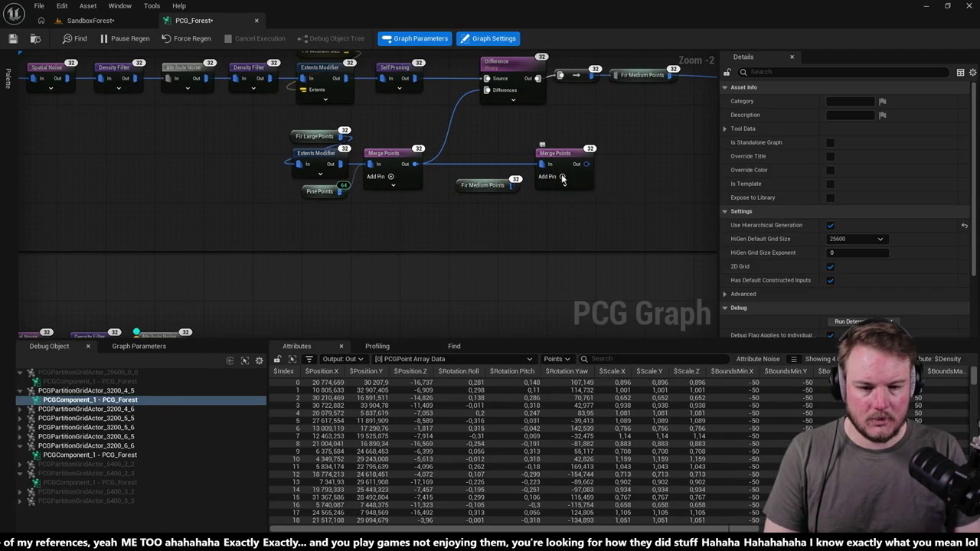
Step: Adjust the new Merge Points' inputs, removing the extra In 2 pin
click(550, 177)
click(565, 198)
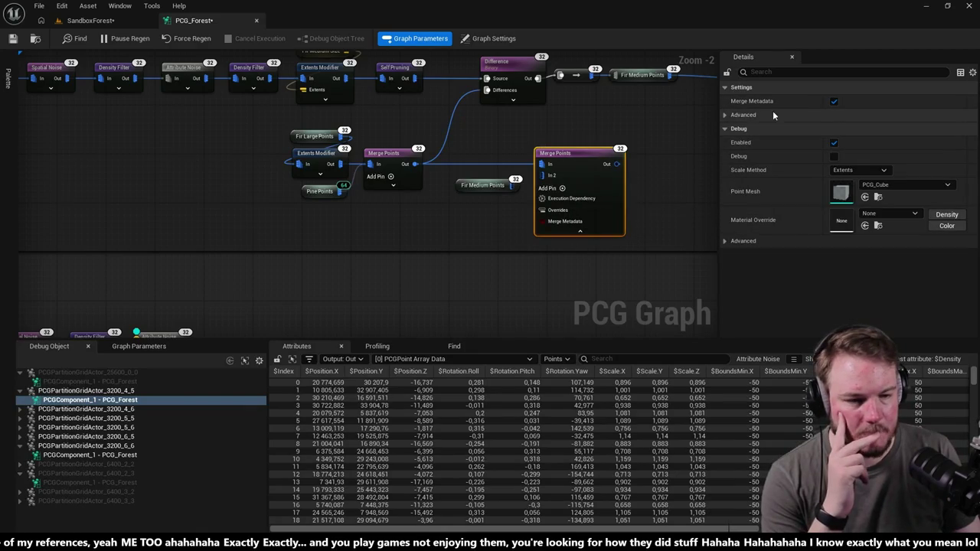
click(727, 115)
click(729, 118)
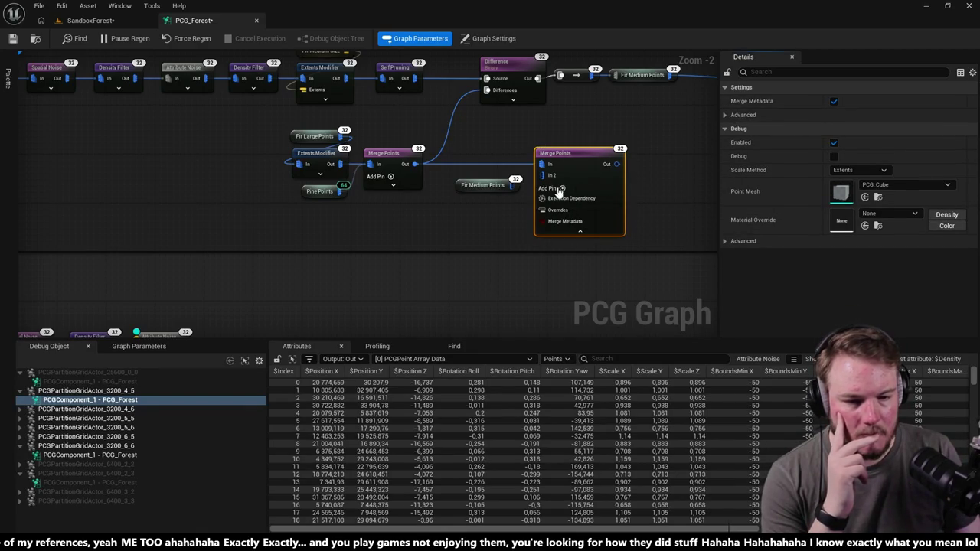
right_click(552, 177)
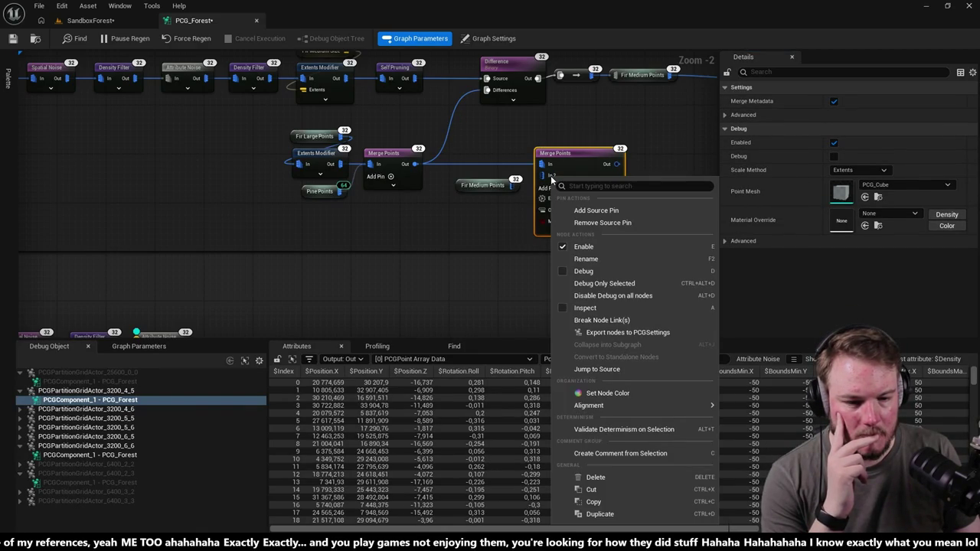
click(603, 222)
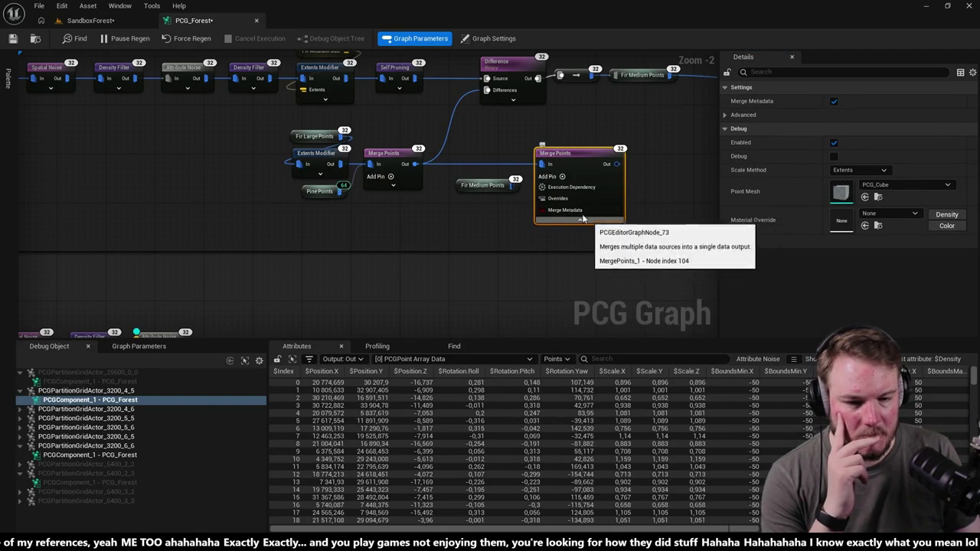
click(588, 221)
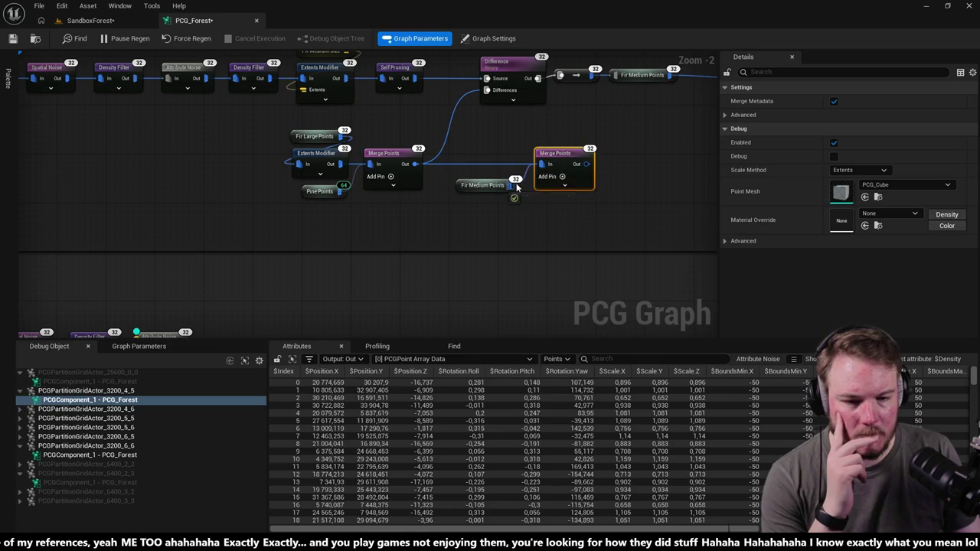
click(527, 210)
Step: Add a named reroute 'Merge Points Out' from the new Merge Points output and align them
drag(528, 219, 480, 241)
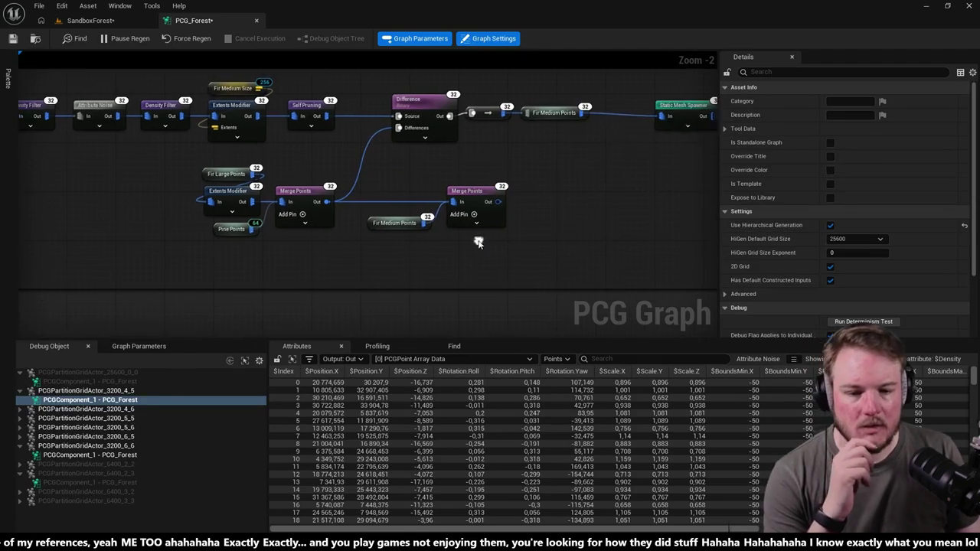
drag(499, 202, 534, 203)
text(land)
key(Down)
key(Down)
key(Down)
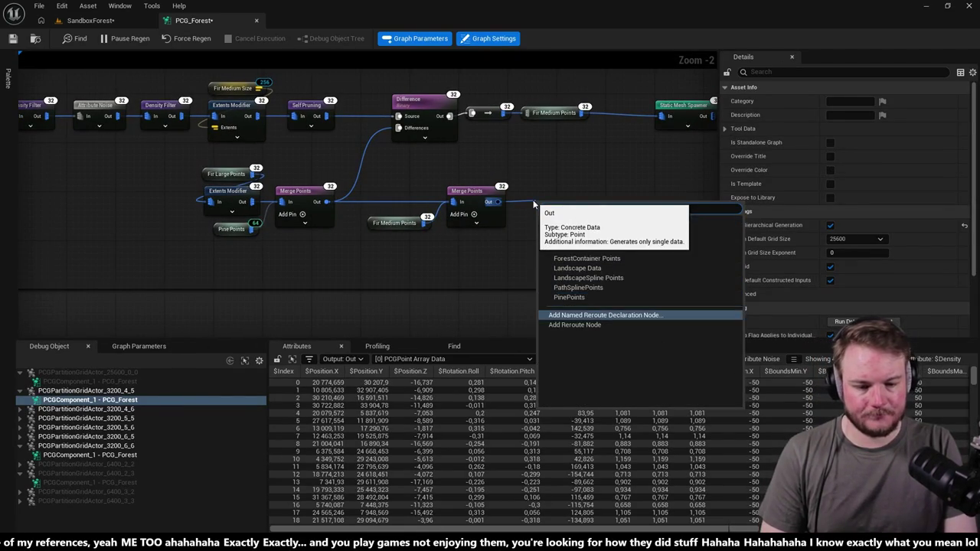
key(Return)
click(561, 182)
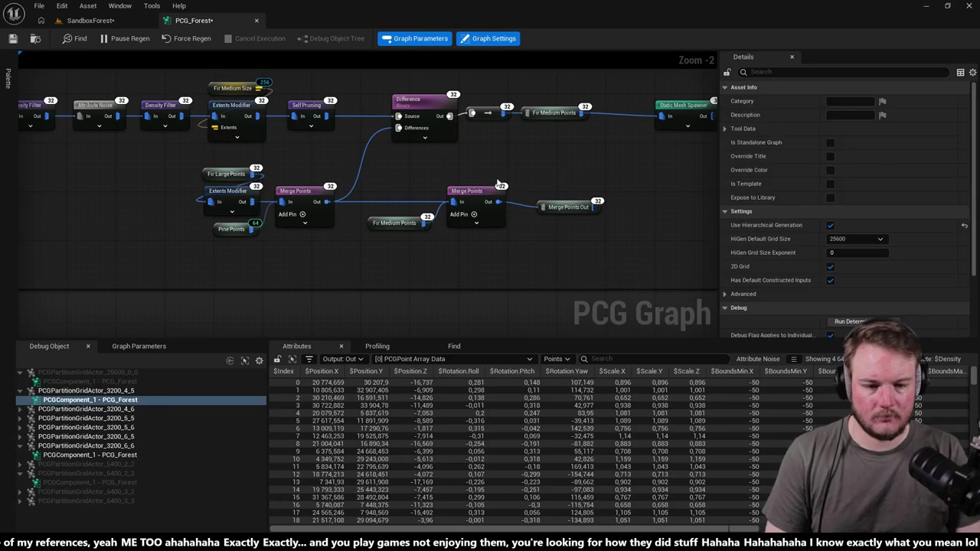
drag(494, 178, 563, 226)
drag(477, 191, 476, 196)
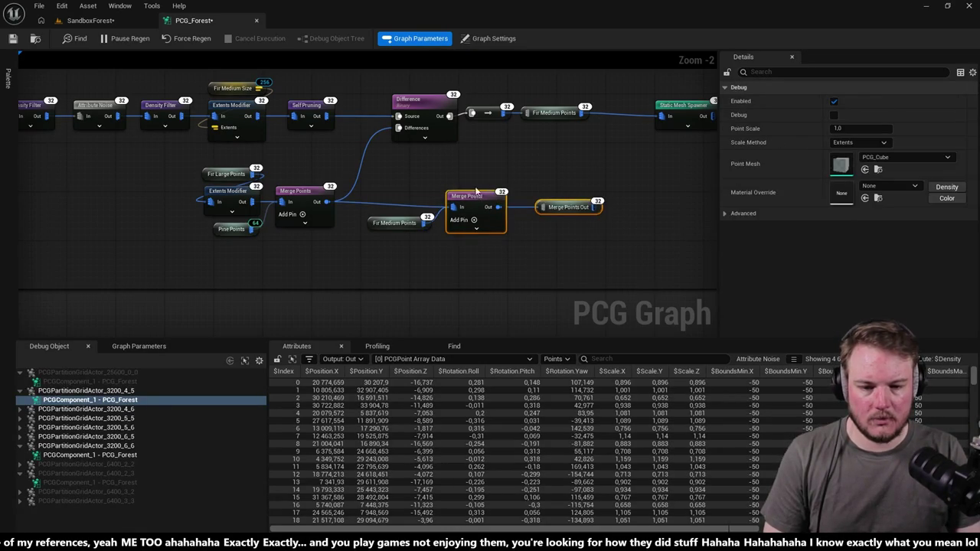
scroll(462, 162, down, 4)
Step: Copy Density Filter, Extents Modifier and Self Pruning after the lower Attribute Noise
scroll(459, 169, up, 2)
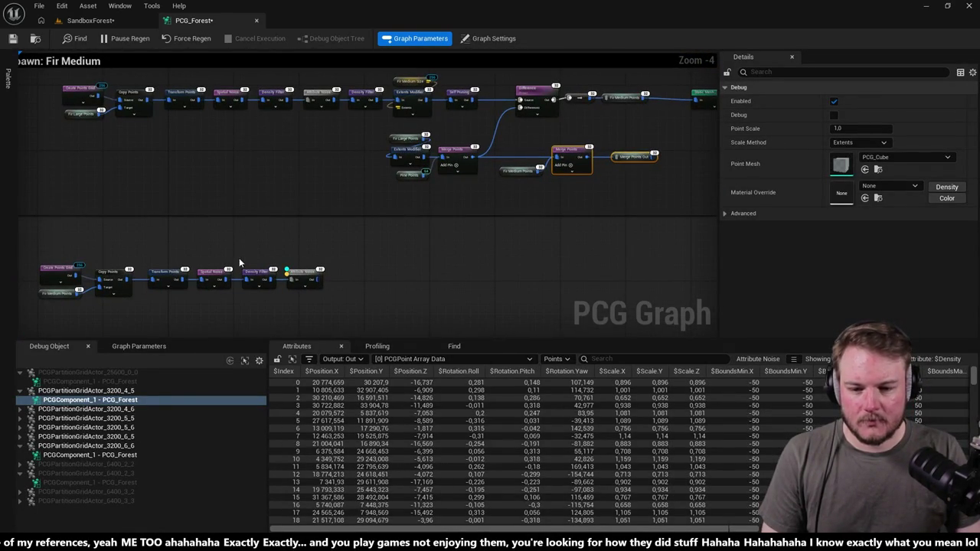
click(291, 272)
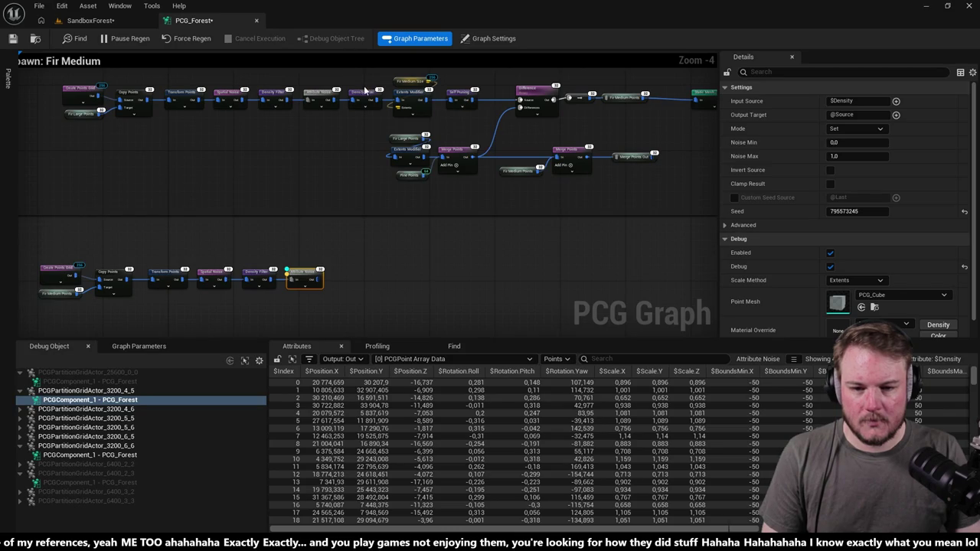
drag(469, 102, 469, 104)
key(ctrl+c)
key(ctrl+v)
drag(407, 262, 325, 294)
click(321, 283)
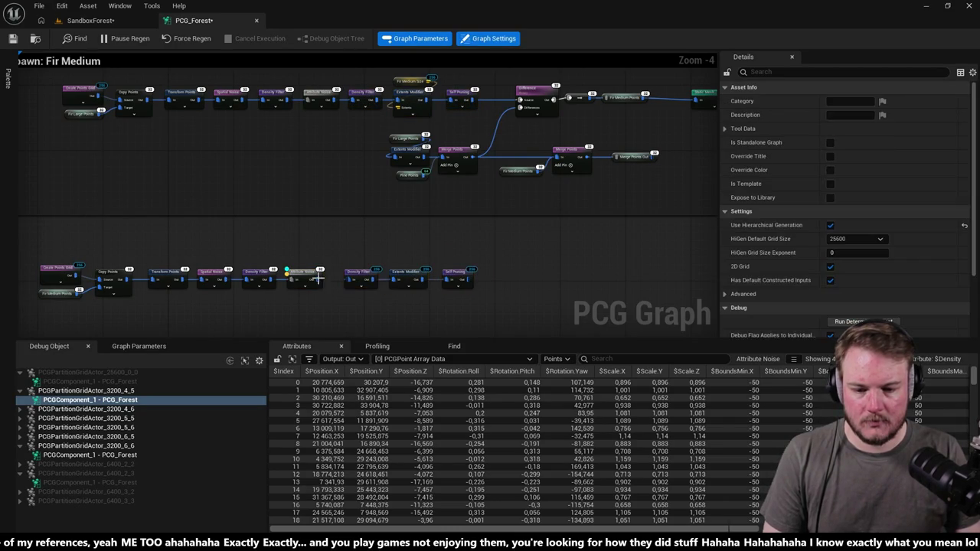
click(354, 270)
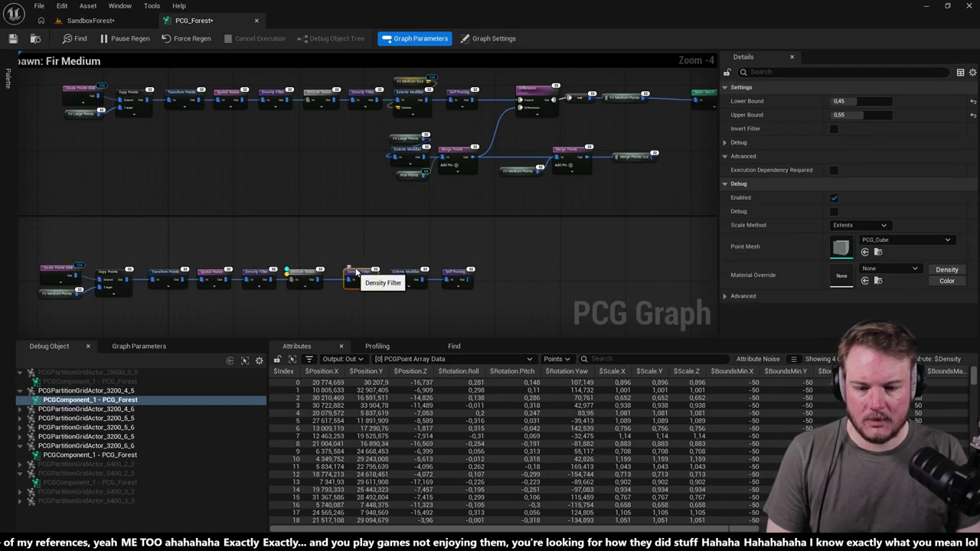
Step: Fly through the SandboxForest level to inspect the forest, then return to PCG_Forest
scroll(382, 234, up, 2)
scroll(381, 239, up, 1)
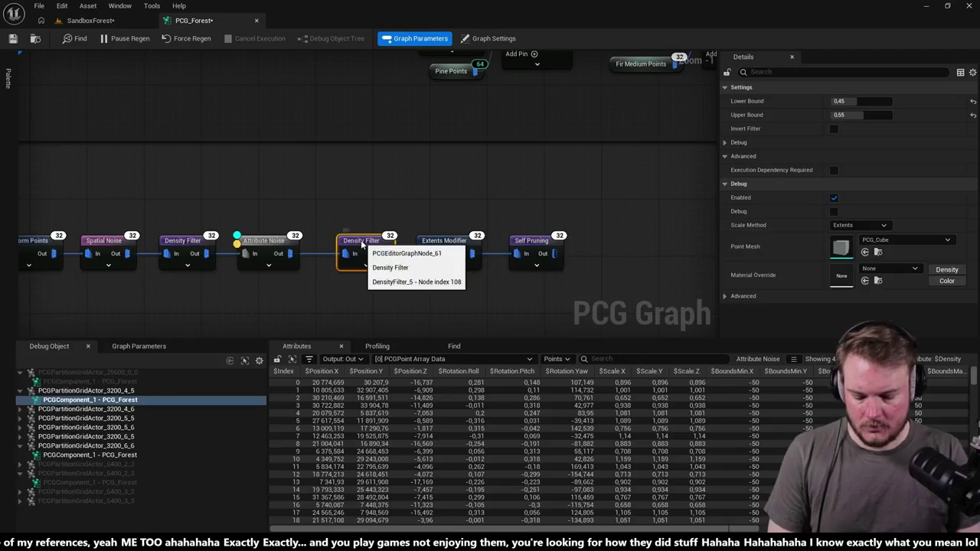
click(89, 20)
drag(368, 157, 369, 157)
click(194, 20)
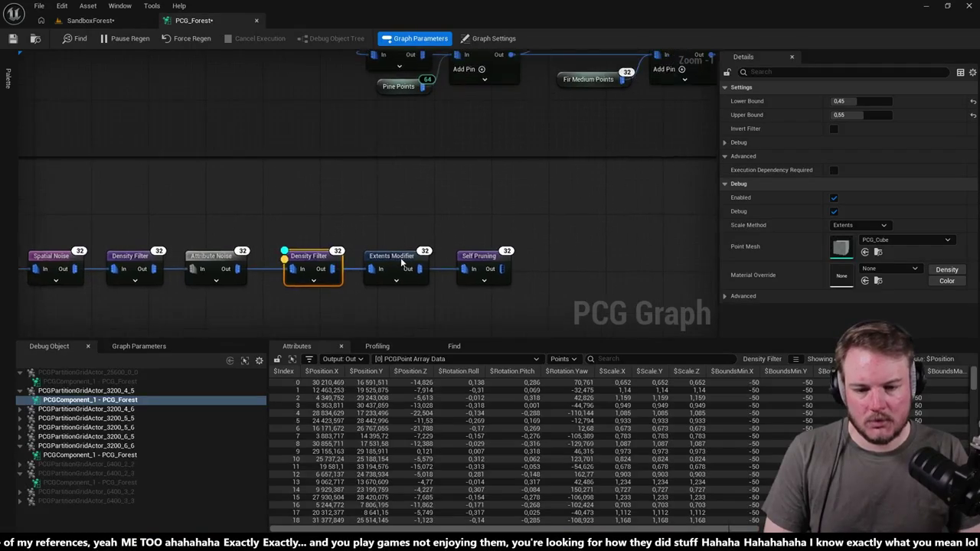
Step: Disable the pasted Extents Modifier, review Self Pruning, and return to SandboxForest
click(400, 263)
key(e)
click(479, 259)
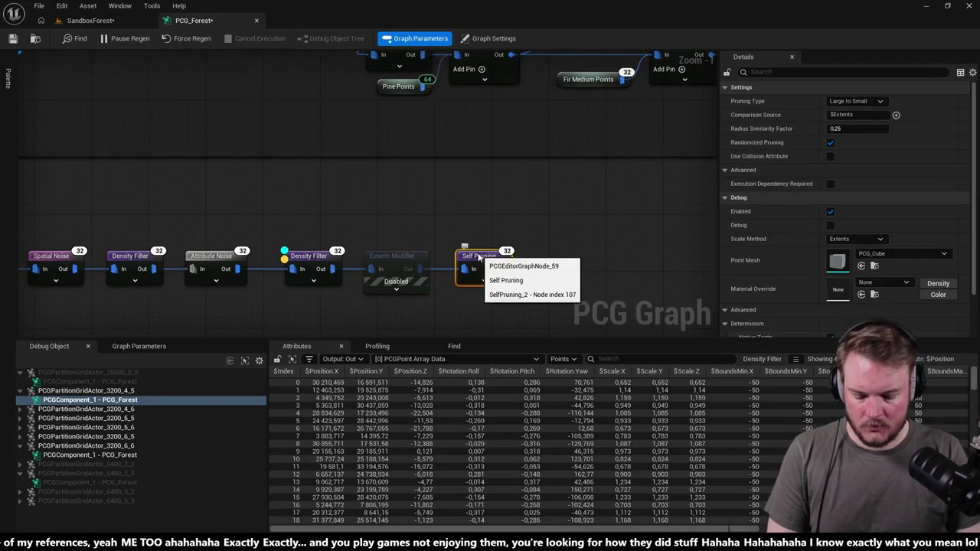
click(90, 20)
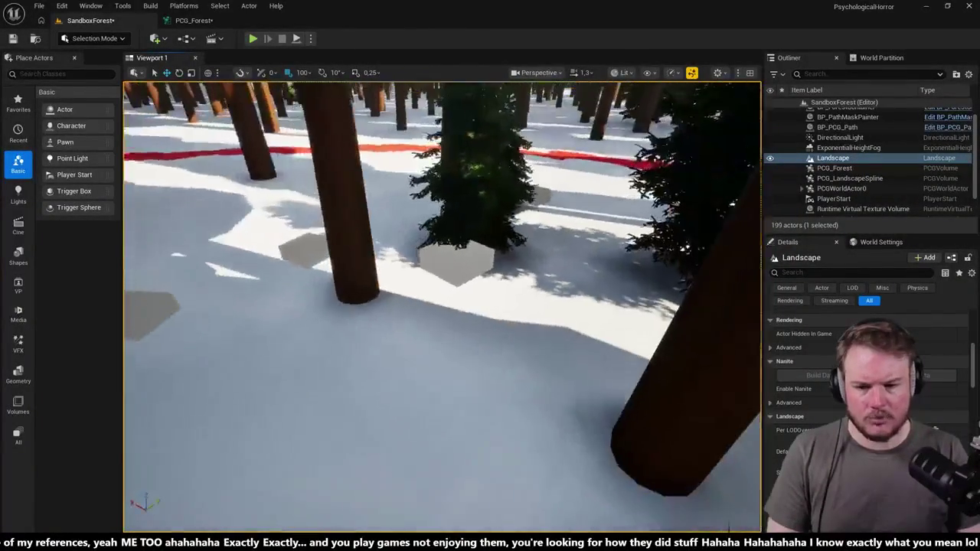
click(192, 21)
drag(674, 321, 524, 230)
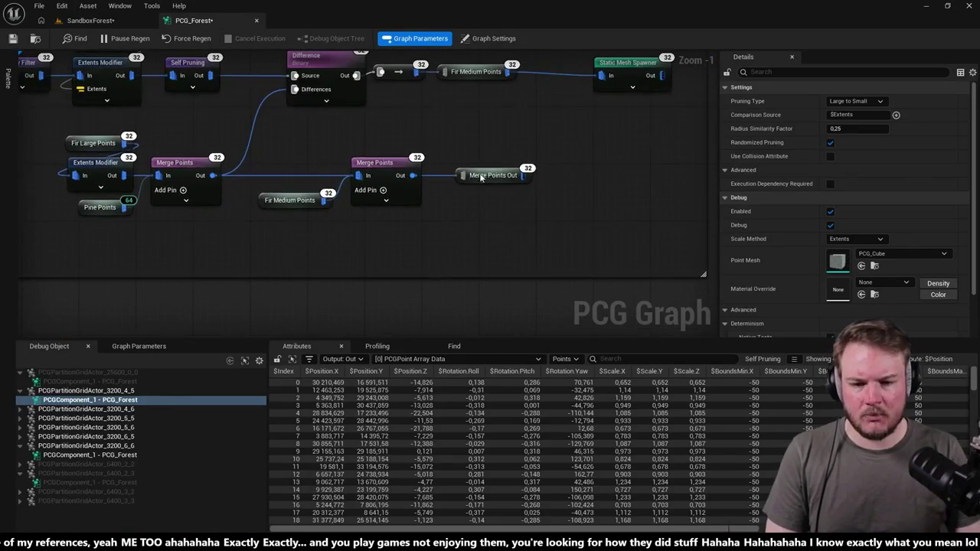
drag(302, 169, 588, 251)
scroll(588, 251, down, 4)
scroll(560, 262, up, 4)
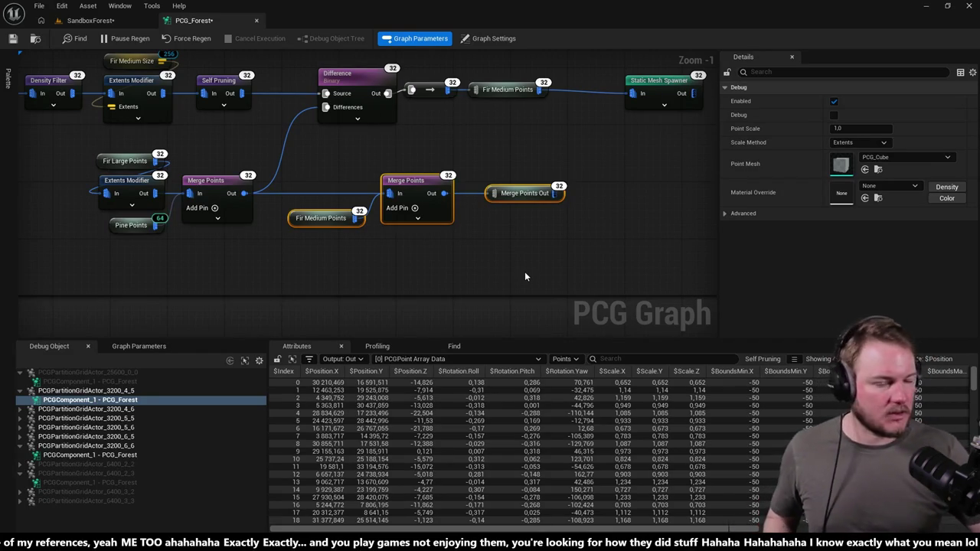
click(348, 88)
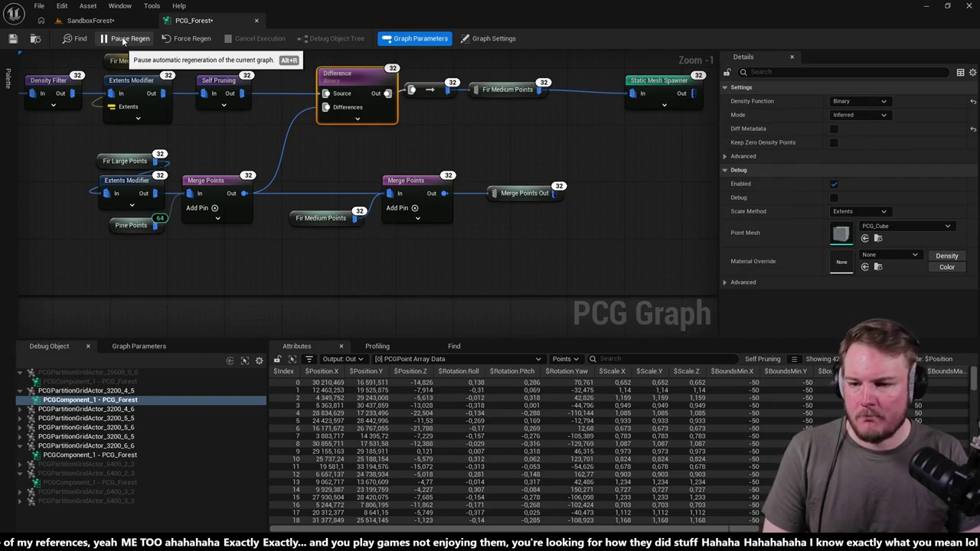
click(84, 20)
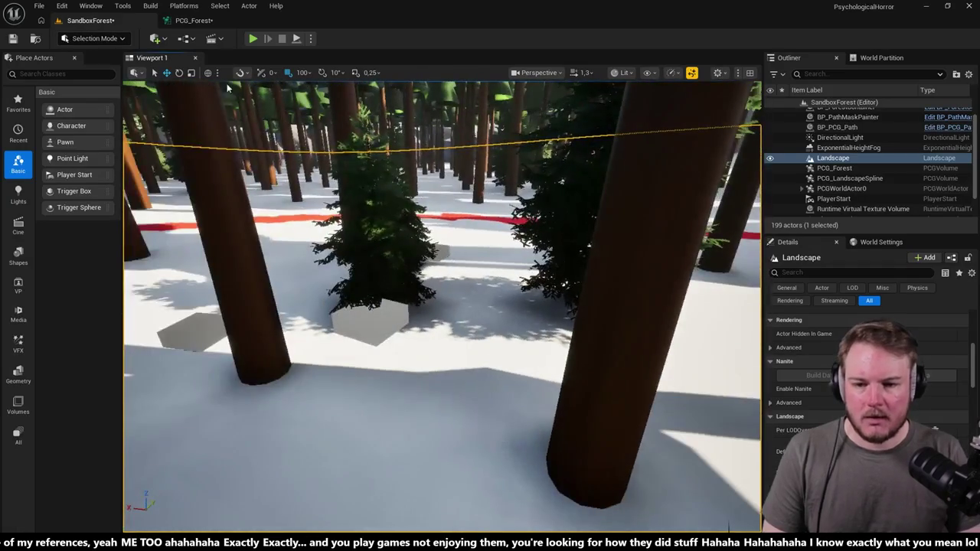
click(193, 20)
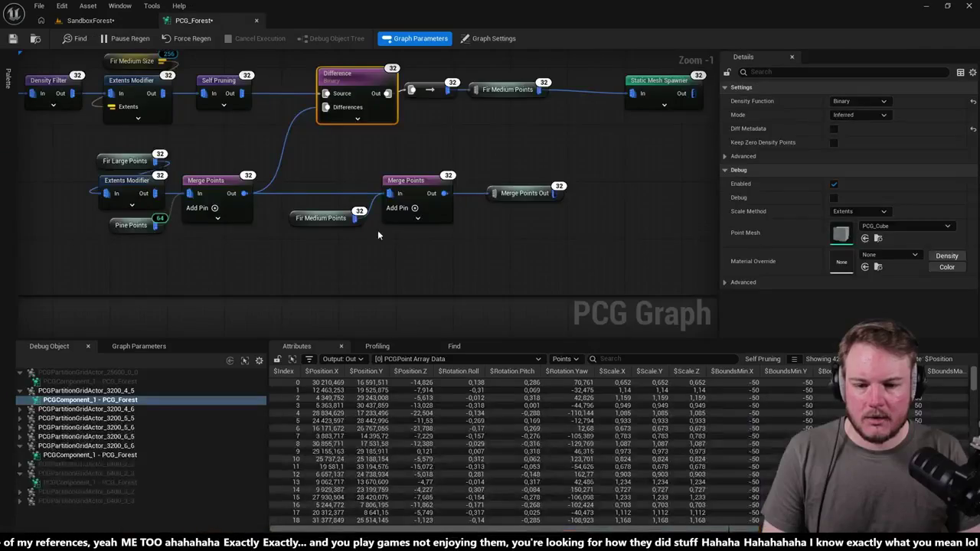
scroll(486, 212, down, 3)
scroll(556, 174, up, 1)
click(547, 157)
mouse_move(547, 161)
mouse_down()
mouse_move(485, 164)
mouse_move(437, 199)
mouse_move(458, 129)
mouse_up()
scroll(448, 176, down, 1)
scroll(440, 200, up, 1)
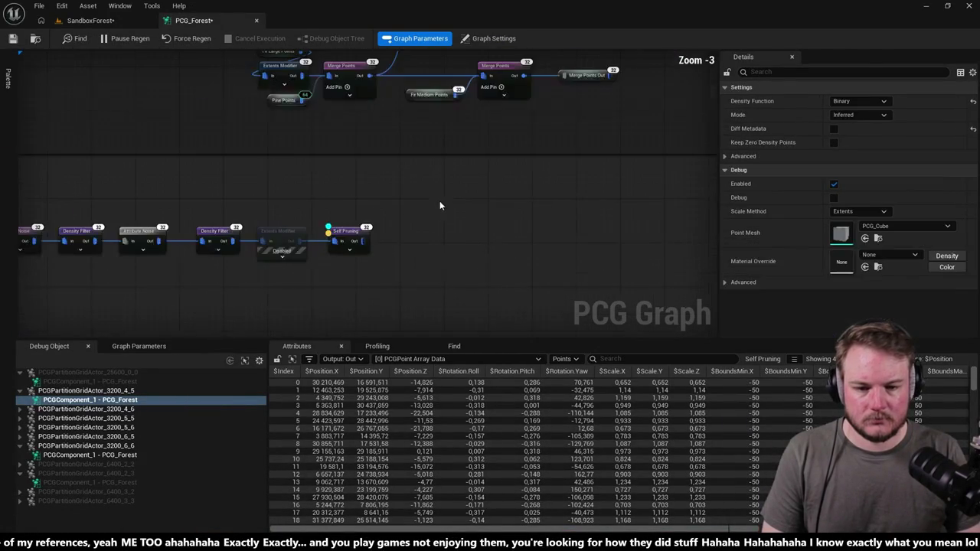
key(ctrl+v)
Step: Place a Difference after Self Pruning and wire Merge Points Out into its Differences input
click(396, 228)
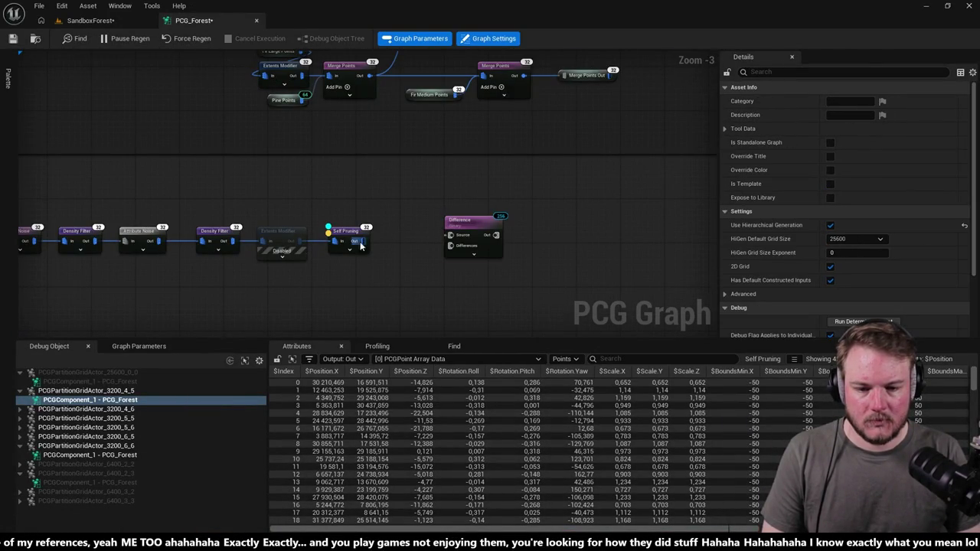
click(452, 240)
right_click(527, 214)
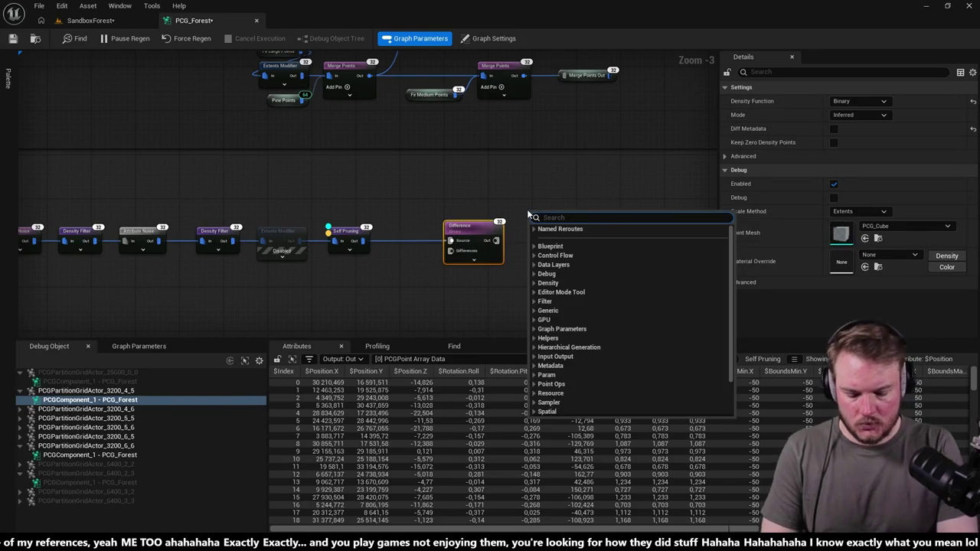
text(merge)
key(Up)
key(Return)
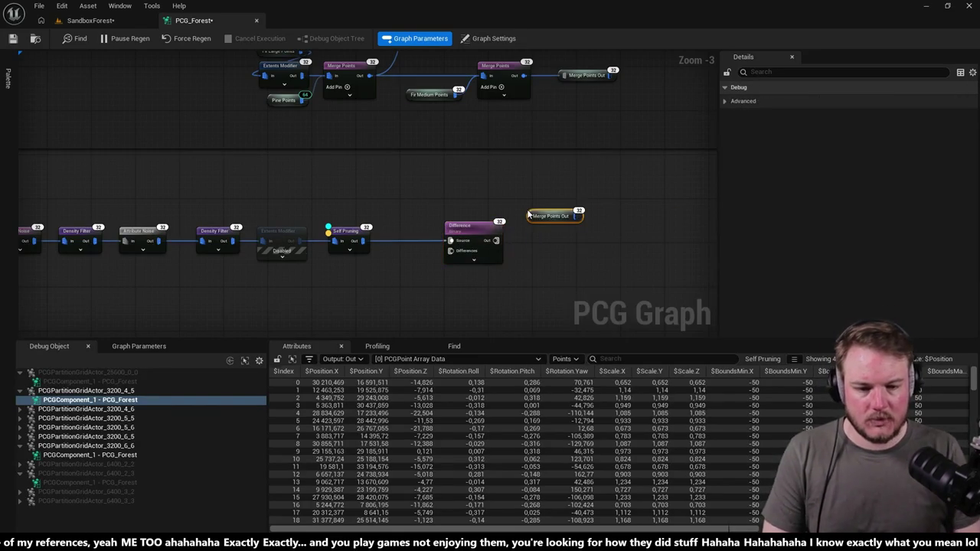
drag(405, 286, 449, 256)
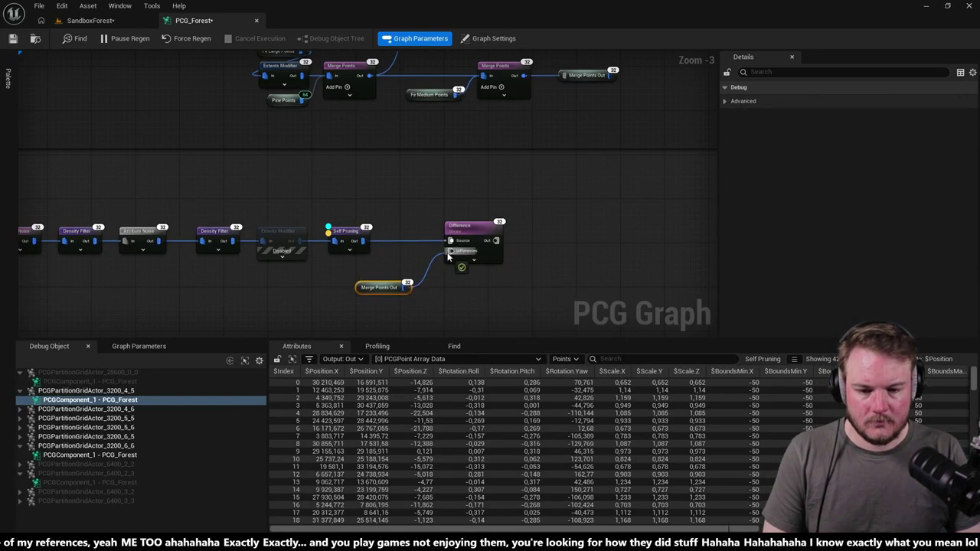
click(481, 239)
mouse_move(544, 192)
mouse_down()
mouse_move(473, 197)
mouse_move(451, 307)
mouse_move(460, 284)
mouse_move(441, 228)
mouse_up()
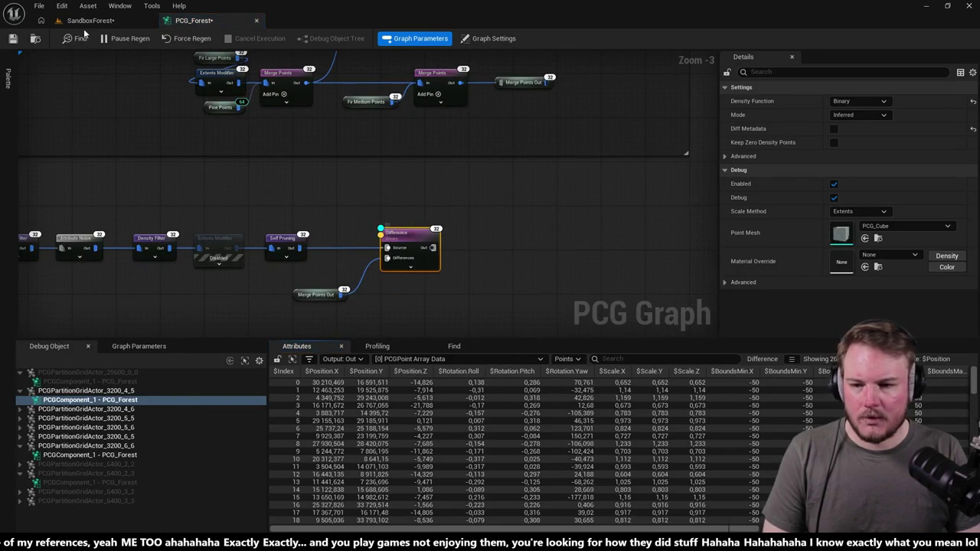
Step: Inspect the forest in SandboxForest, then pull a wire from the Difference output
click(90, 20)
mouse_move(442, 306)
mouse_down()
mouse_move(429, 322)
mouse_move(367, 245)
mouse_move(360, 261)
mouse_move(379, 249)
mouse_up()
click(206, 21)
drag(497, 218, 363, 294)
drag(444, 294, 458, 296)
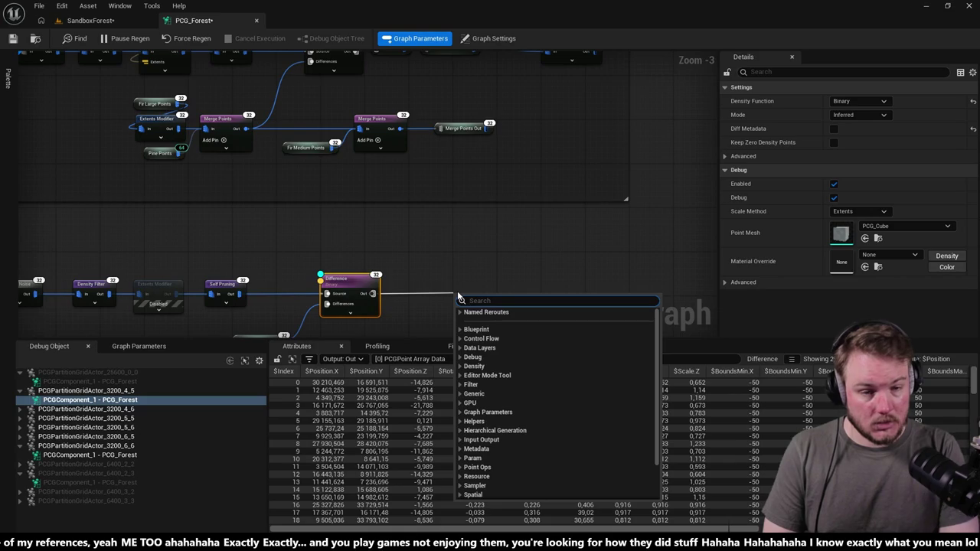
Step: Add a Static Mesh Spawner fed by the lower Difference node
click(455, 284)
drag(455, 285, 510, 321)
mouse_move(416, 388)
mouse_down()
mouse_move(436, 301)
mouse_move(478, 287)
mouse_up()
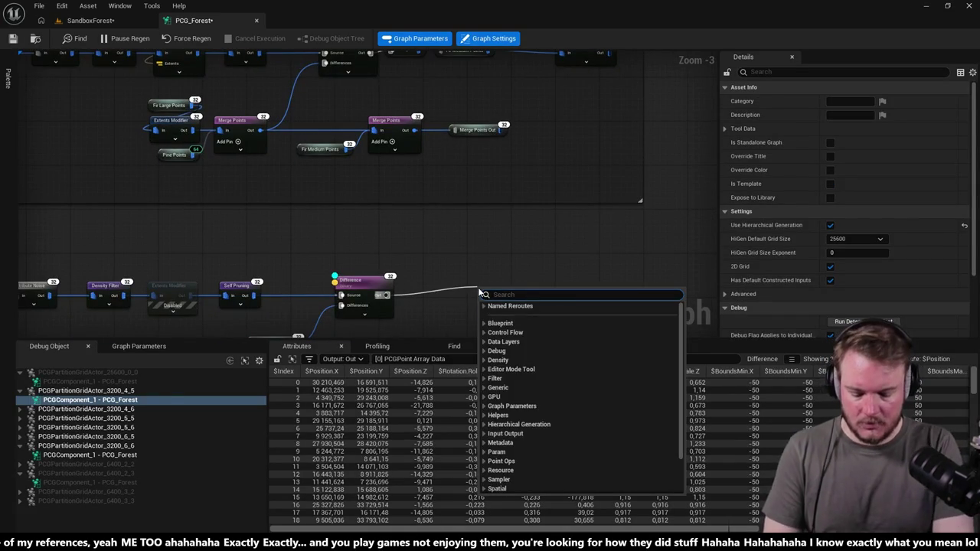
text(static me)
key(Return)
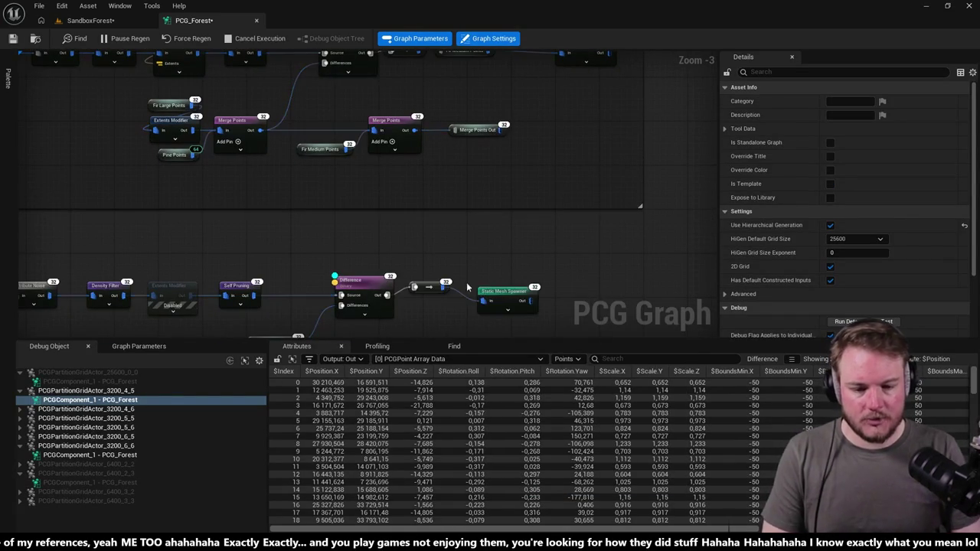
Step: Straighten Difference, reroute and spawner, and move Merge Points Out above Difference
scroll(500, 215, up, 3)
drag(416, 217, 176, 314)
key(q)
click(426, 264)
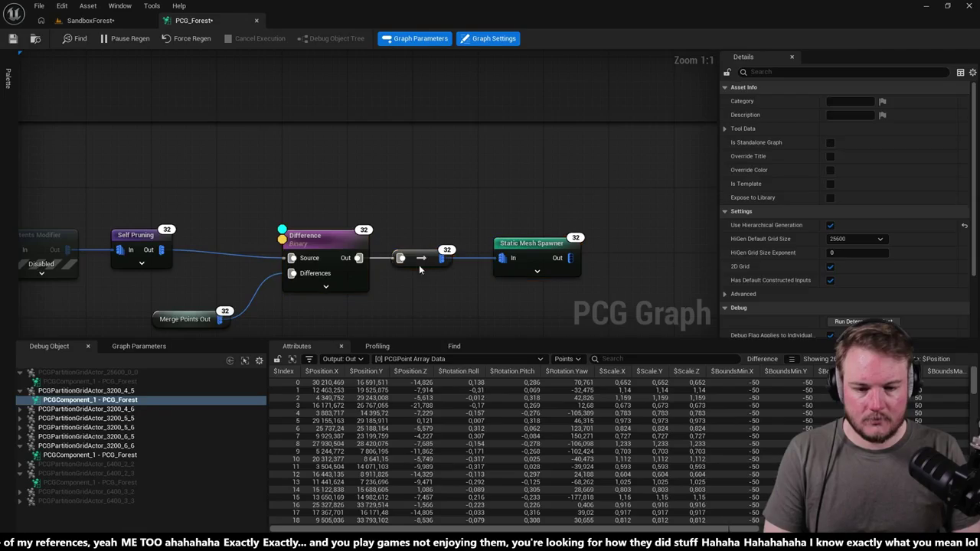
drag(593, 285, 342, 207)
drag(344, 242, 341, 231)
mouse_move(188, 317)
mouse_down()
mouse_move(326, 157)
mouse_move(259, 196)
mouse_up()
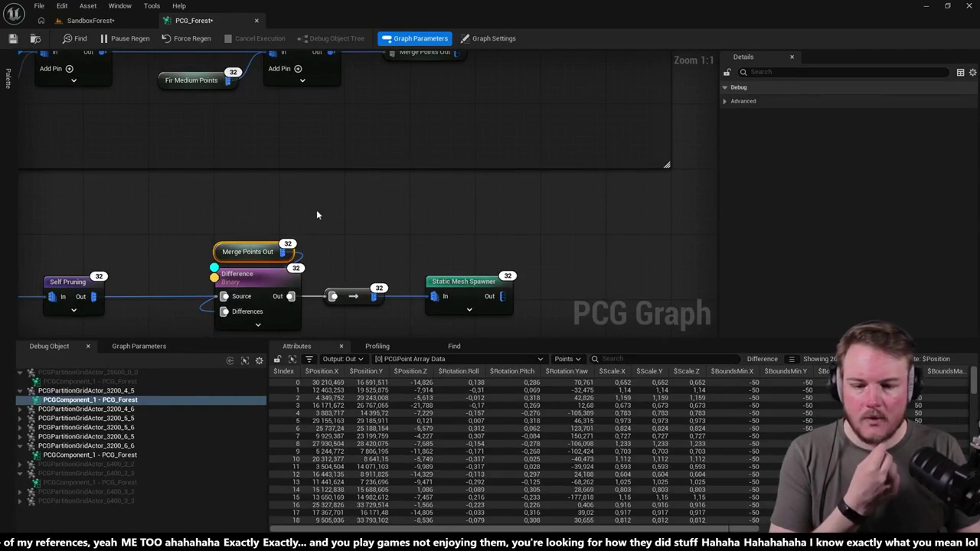
drag(448, 196, 458, 134)
Step: Compare with the medium fir spawner and undo back to the two-entry spawner linked to the reroute
click(484, 216)
mouse_move(559, 163)
mouse_down()
mouse_move(526, 110)
mouse_move(559, 94)
mouse_up()
click(559, 93)
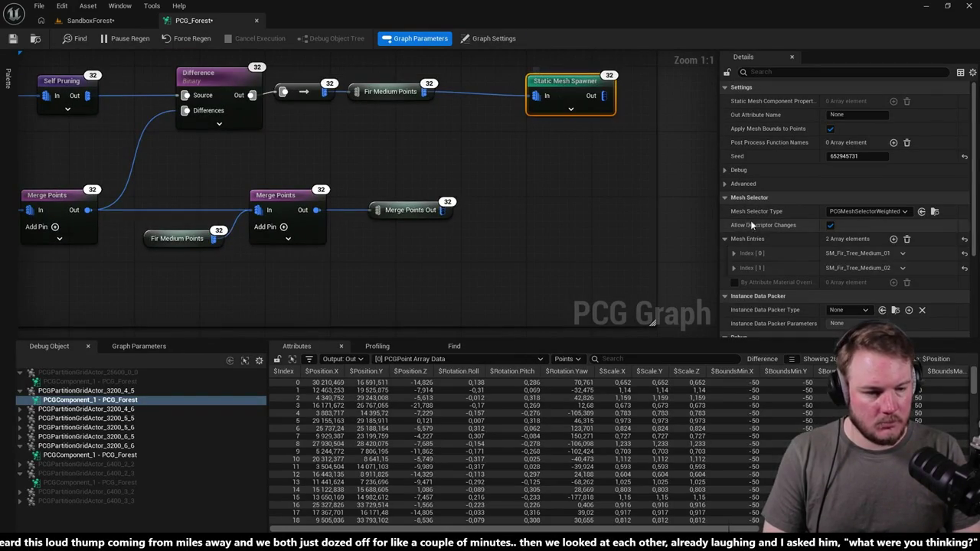
key(ctrl+z)
key(ctrl+z)
key(ctrl+z)
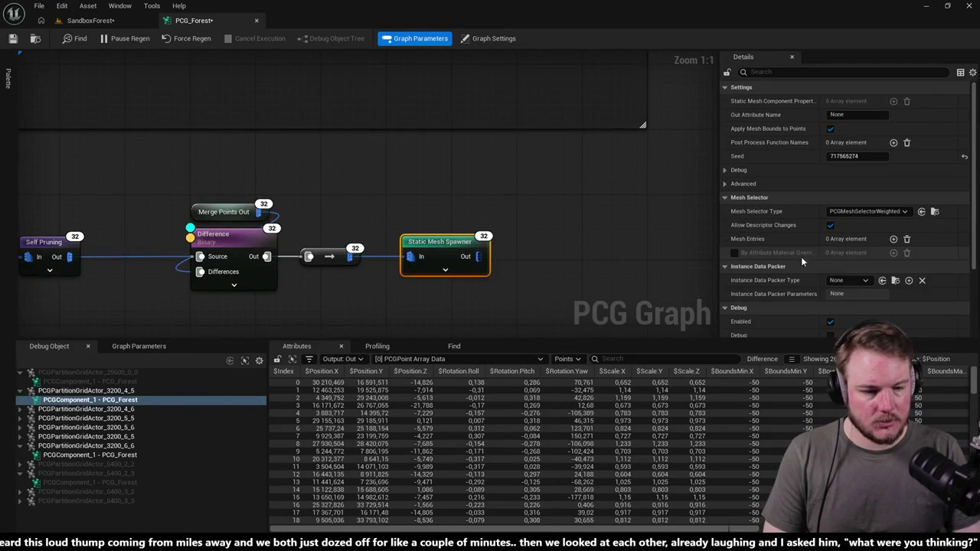
key(ctrl+z)
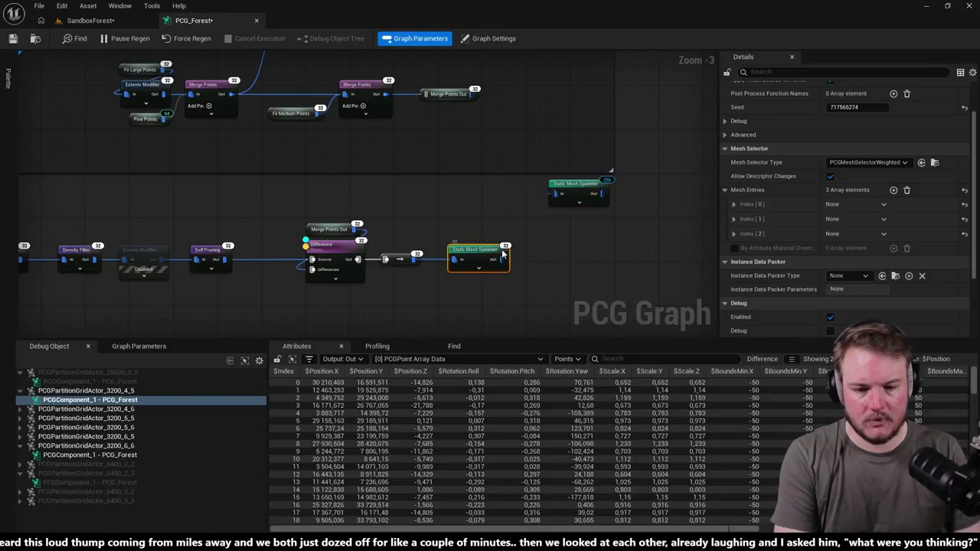
key(ctrl+z)
scroll(423, 272, up, 2)
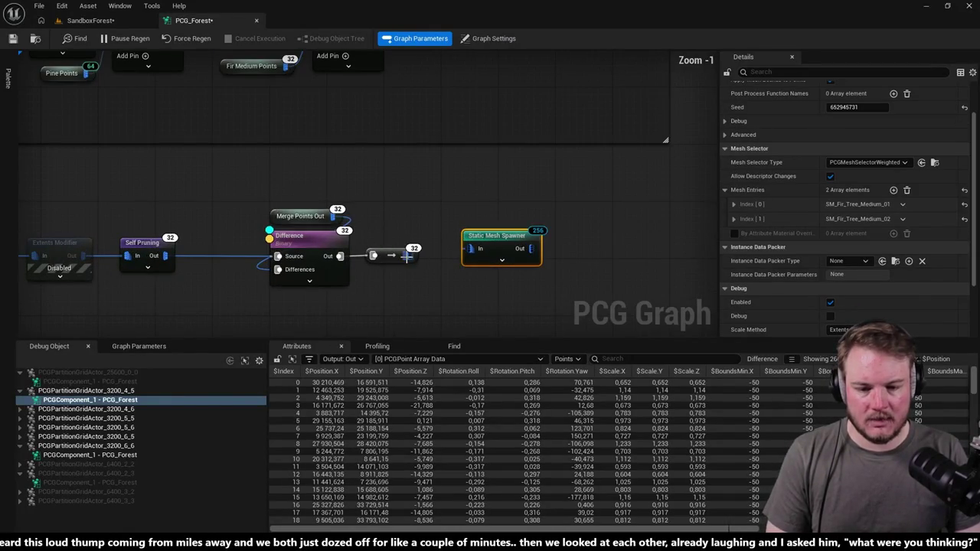
key(ctrl+z)
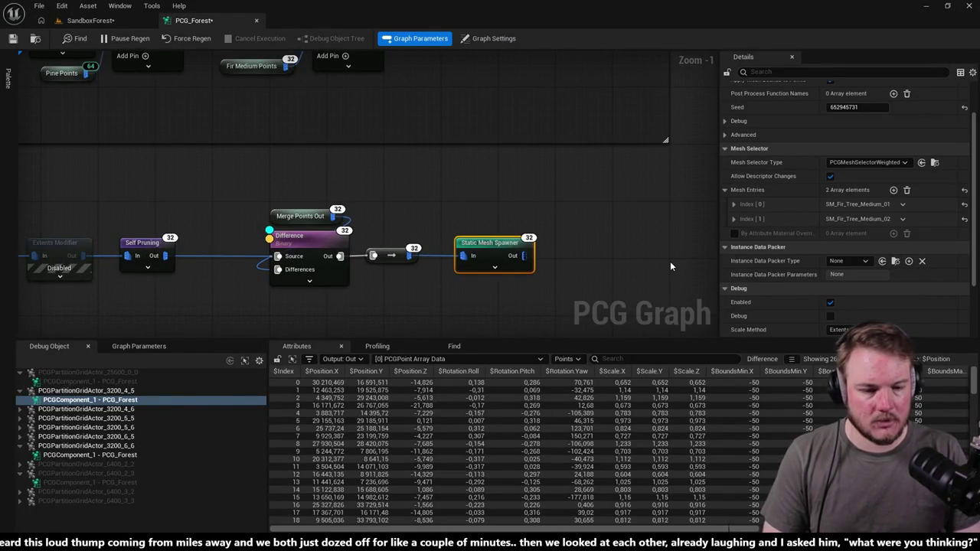
Step: Add a third mesh entry and set Index [0] mesh to SM_Fir_Tree_Small_01
click(894, 190)
click(733, 214)
scroll(759, 219, down, 1)
click(741, 186)
click(896, 242)
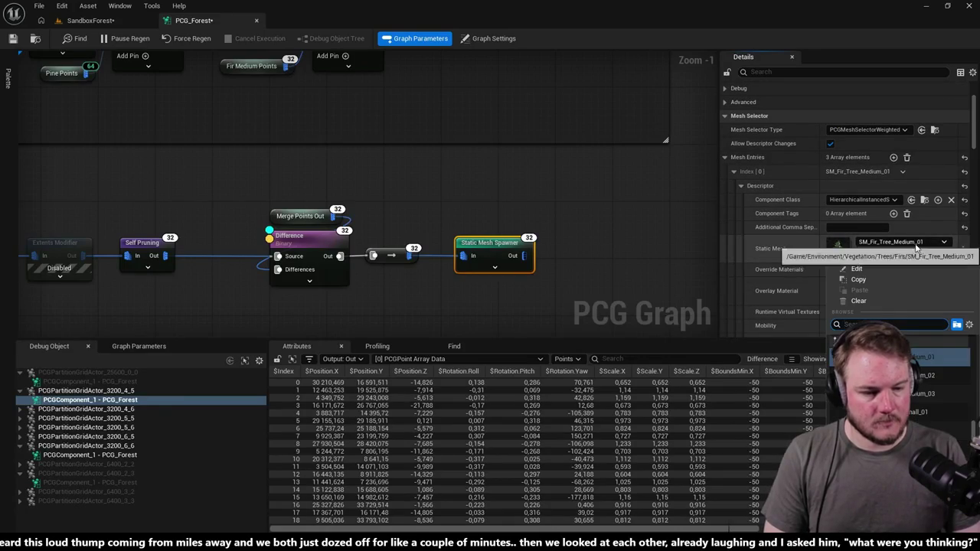
click(930, 413)
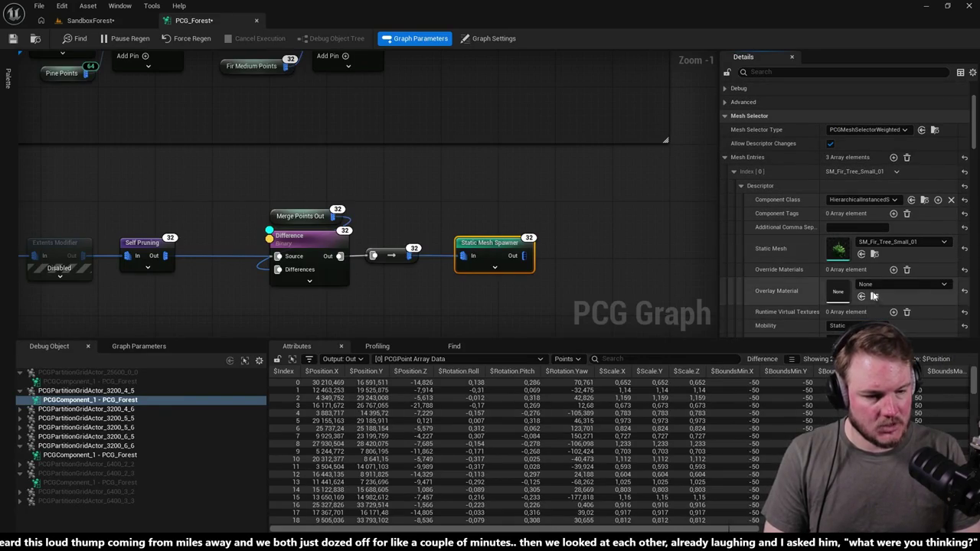
click(733, 171)
click(740, 200)
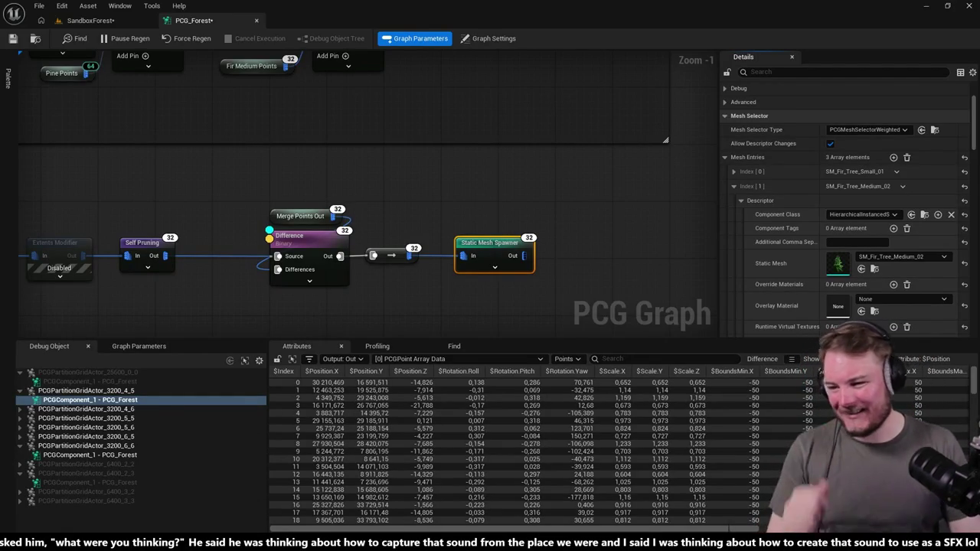
Step: Select the lower Fir Medium node row and wrap it in a comment
click(439, 211)
scroll(439, 211, down, 3)
scroll(475, 204, up, 2)
drag(475, 205, 491, 178)
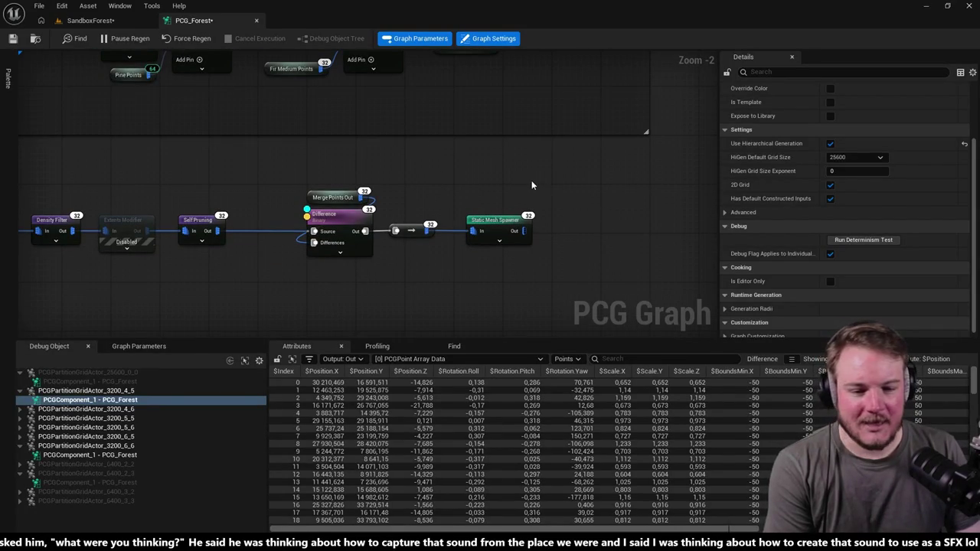
scroll(532, 186, down, 3)
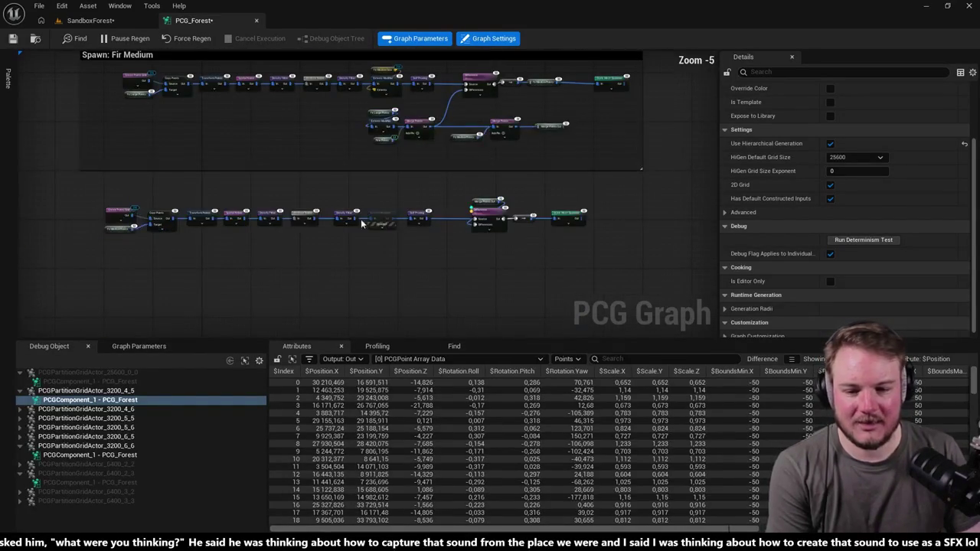
drag(92, 195, 456, 256)
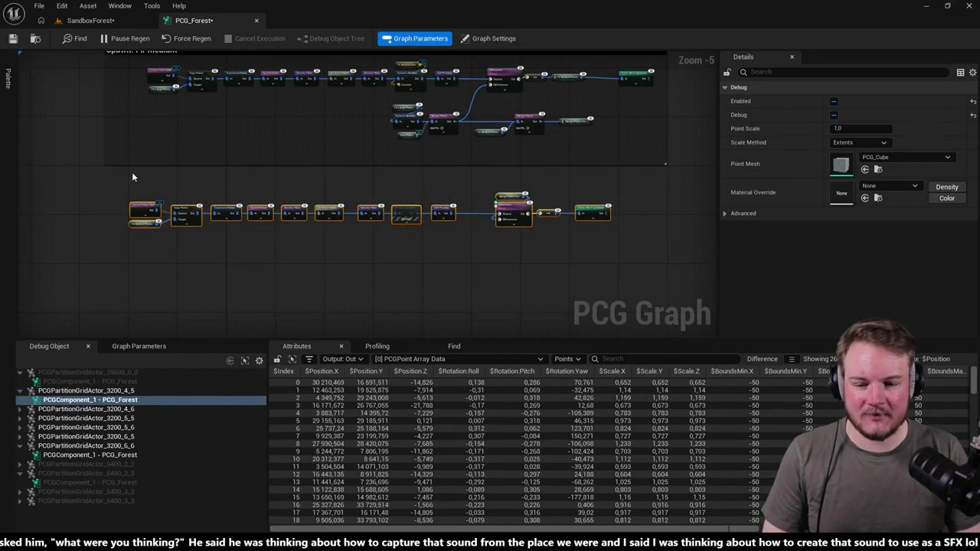
drag(589, 269, 616, 264)
key(c)
Step: Move and enlarge the comment so it spans Create Points Grid through the Static Mesh Spawner
scroll(182, 221, up, 6)
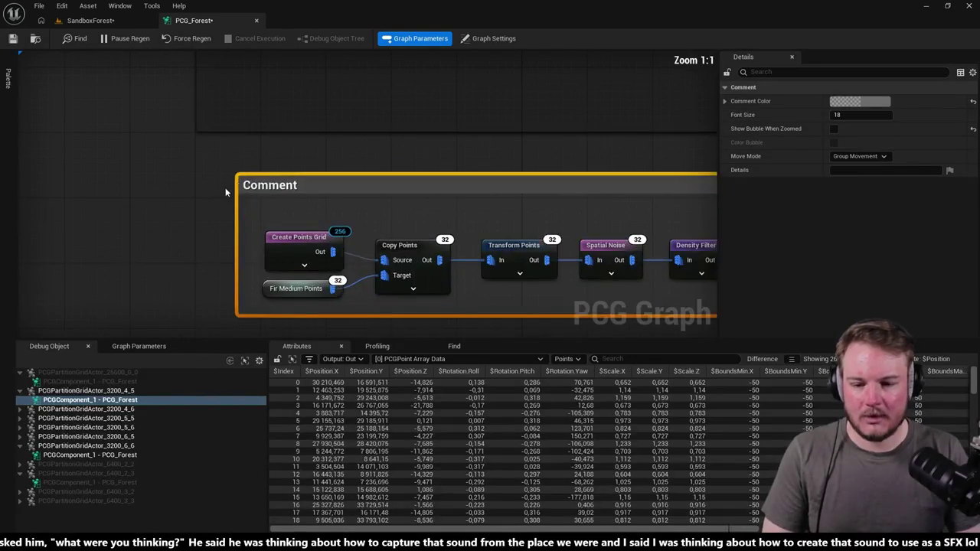
mouse_move(268, 182)
mouse_down()
mouse_move(242, 217)
mouse_move(227, 205)
mouse_up()
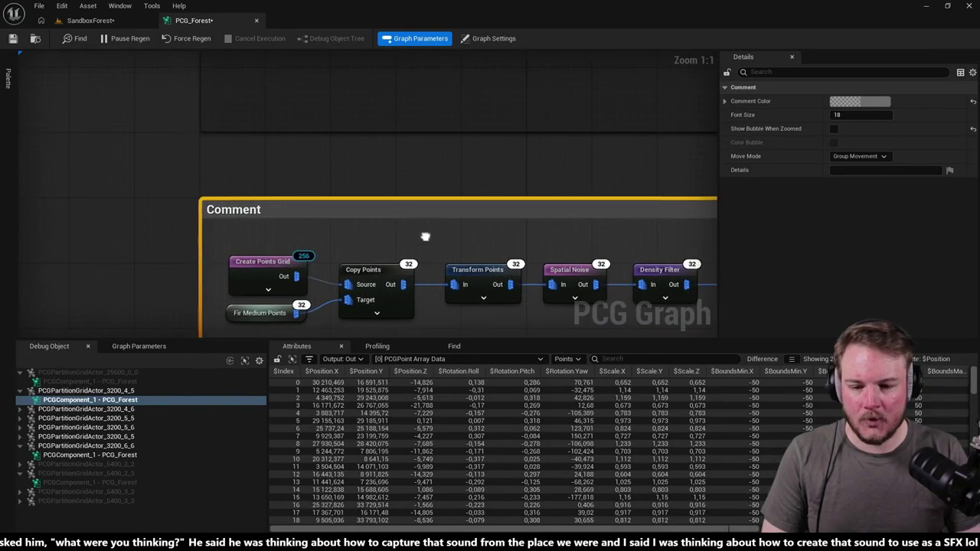
scroll(492, 199, down, 3)
drag(492, 199, 224, 245)
mouse_move(429, 230)
mouse_down()
mouse_move(529, 253)
mouse_move(541, 266)
mouse_up()
scroll(303, 205, down, 3)
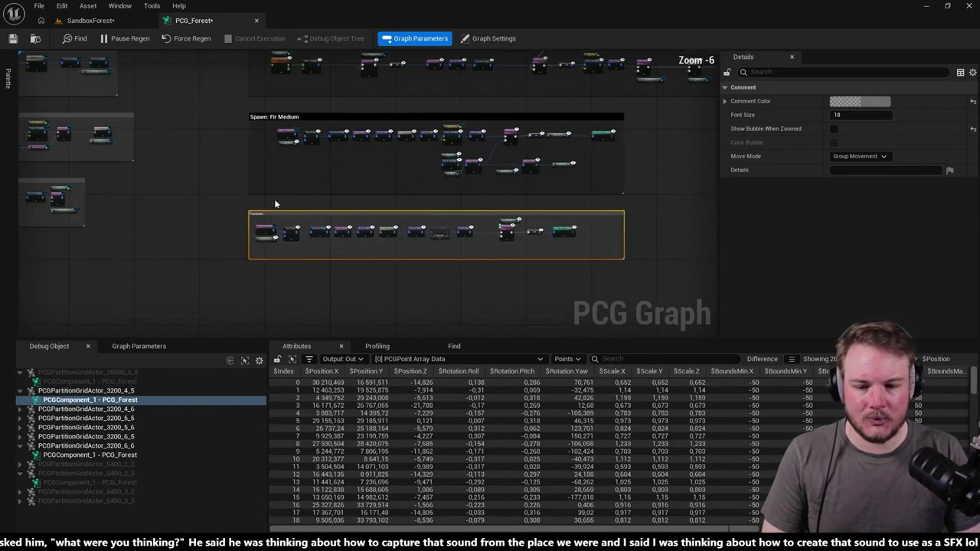
click(554, 243)
scroll(555, 238, up, 4)
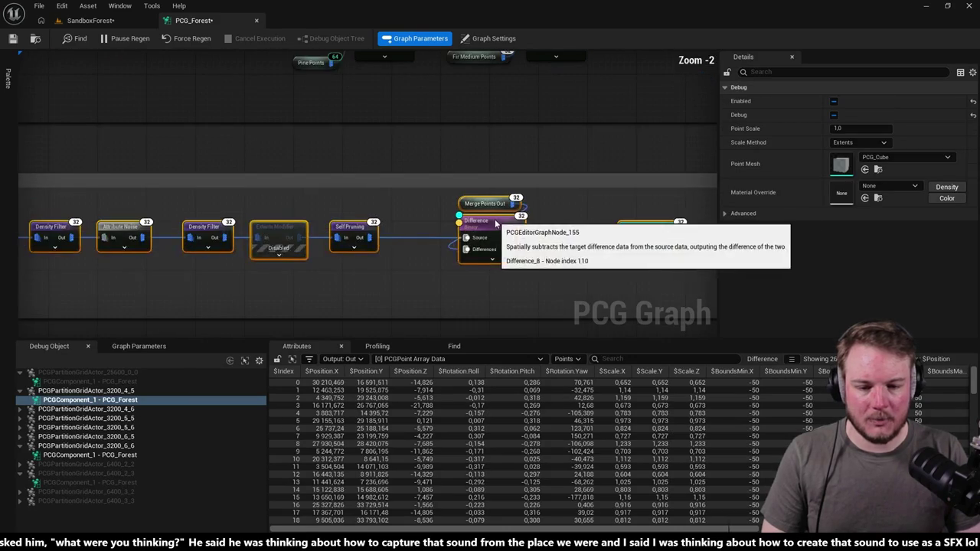
drag(239, 254, 462, 226)
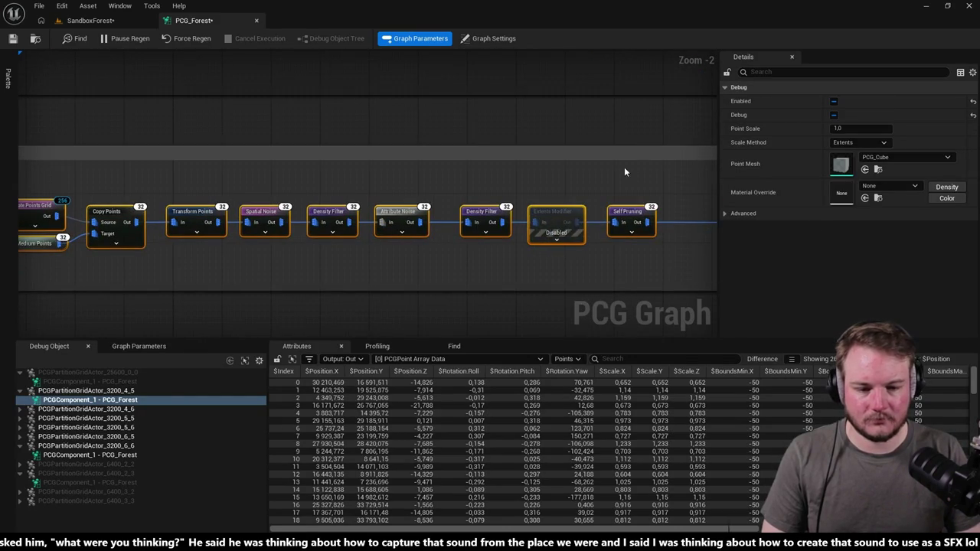
drag(624, 172, 321, 170)
drag(613, 201, 560, 211)
click(560, 212)
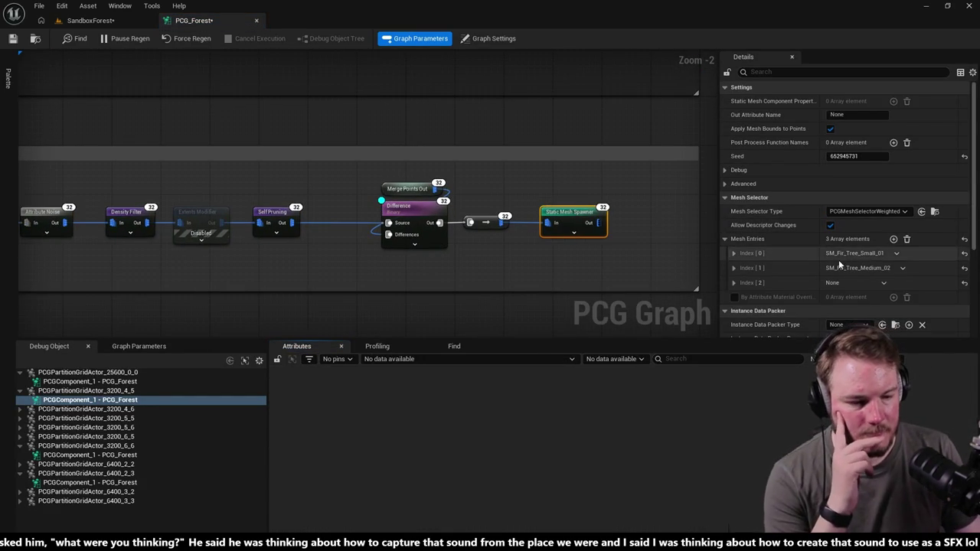
Step: Set the Index [1] mesh to SM_Fir_Tree_Small_02
scroll(843, 254, down, 2)
click(734, 235)
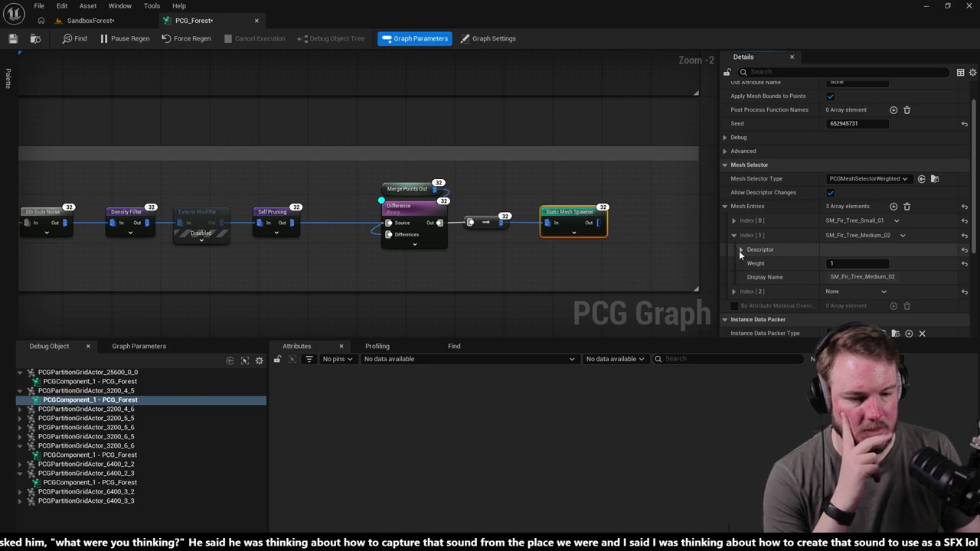
click(741, 250)
scroll(842, 253, down, 1)
click(903, 273)
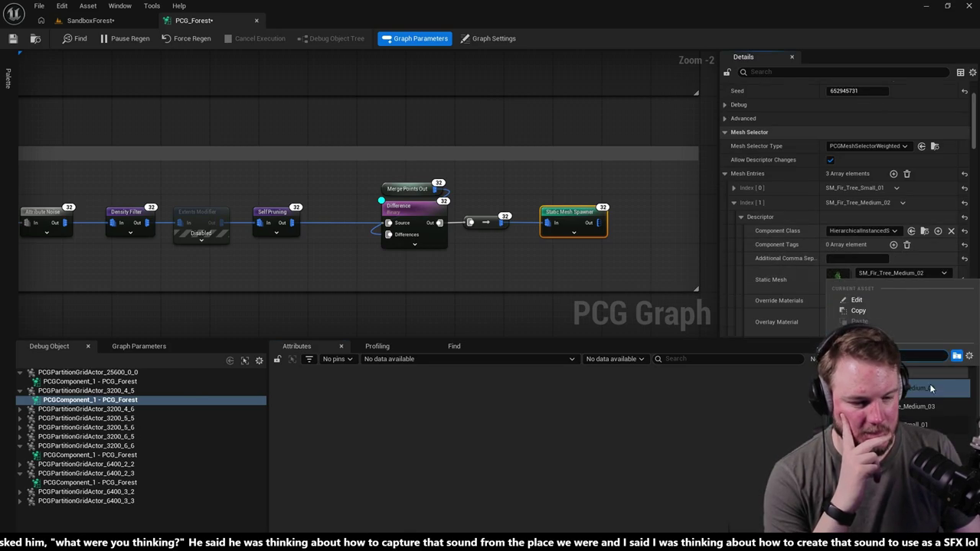
click(919, 444)
click(733, 203)
Step: Set the Index [2] mesh to SM_Fir_Tree_Small_03
click(734, 217)
click(741, 232)
click(945, 291)
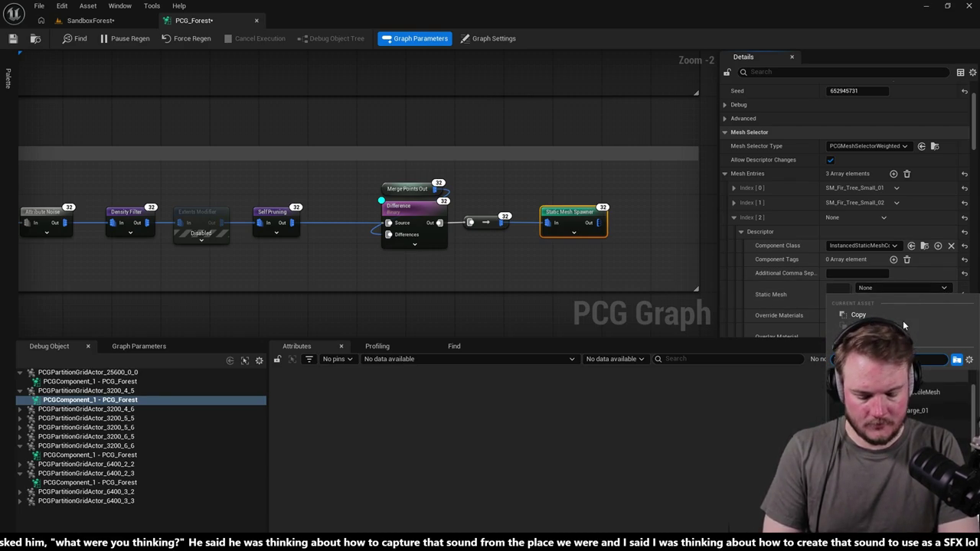
text(small)
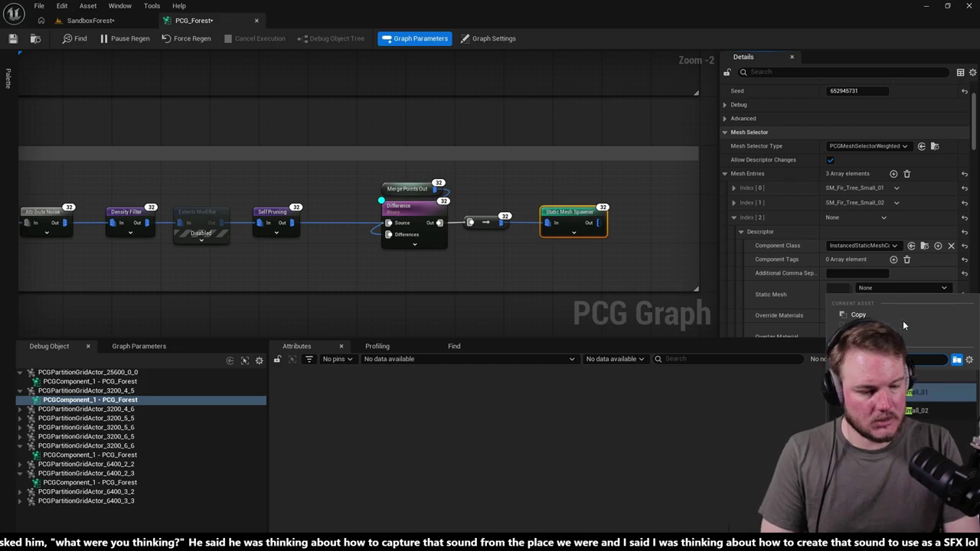
key(Return)
click(734, 217)
Step: Set the third entry's Component Class to HierarchicalInstancedStaticMeshComponent
click(734, 203)
click(733, 203)
click(734, 218)
click(852, 245)
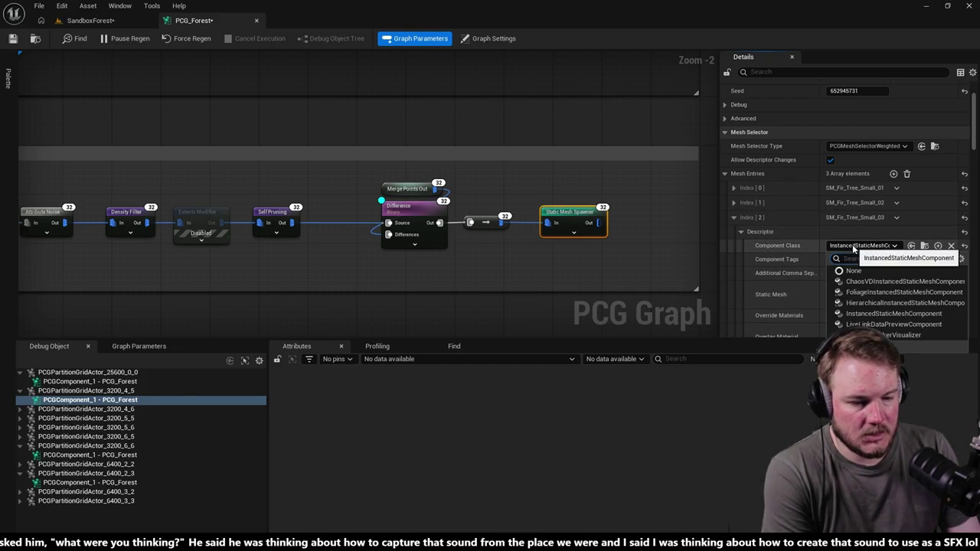
click(869, 304)
scroll(764, 215, down, 1)
scroll(764, 215, down, 5)
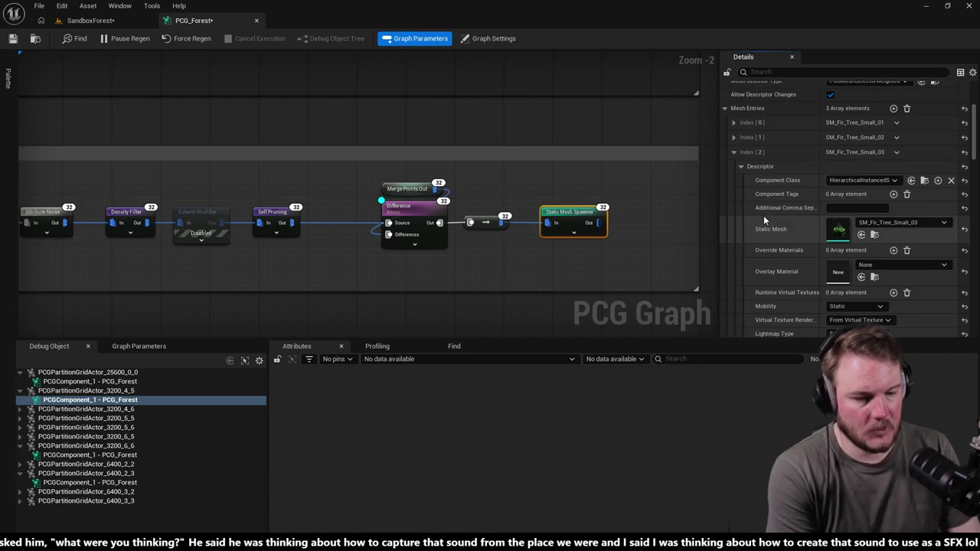
scroll(770, 204, up, 3)
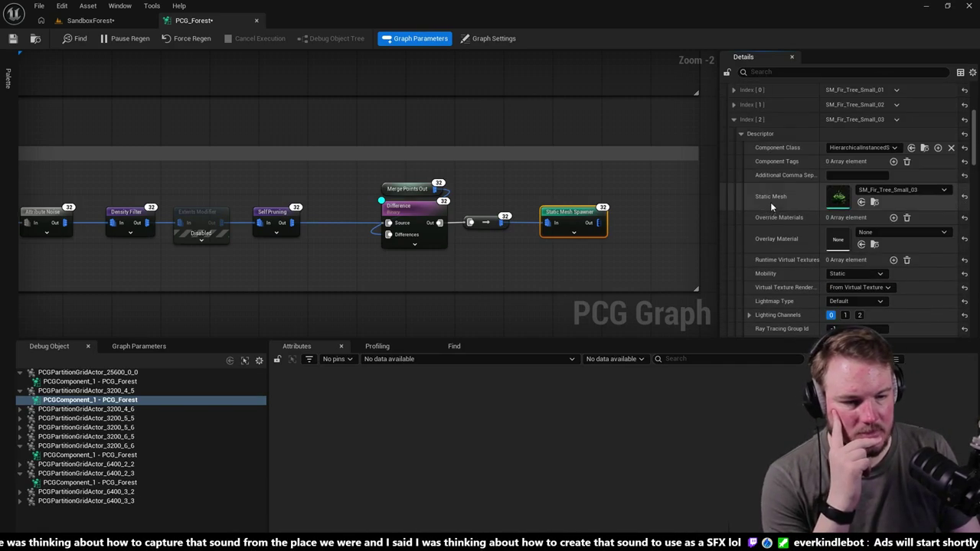
Step: Change the Details display options and drag the bottom panel splitter down to enlarge the graph
click(972, 72)
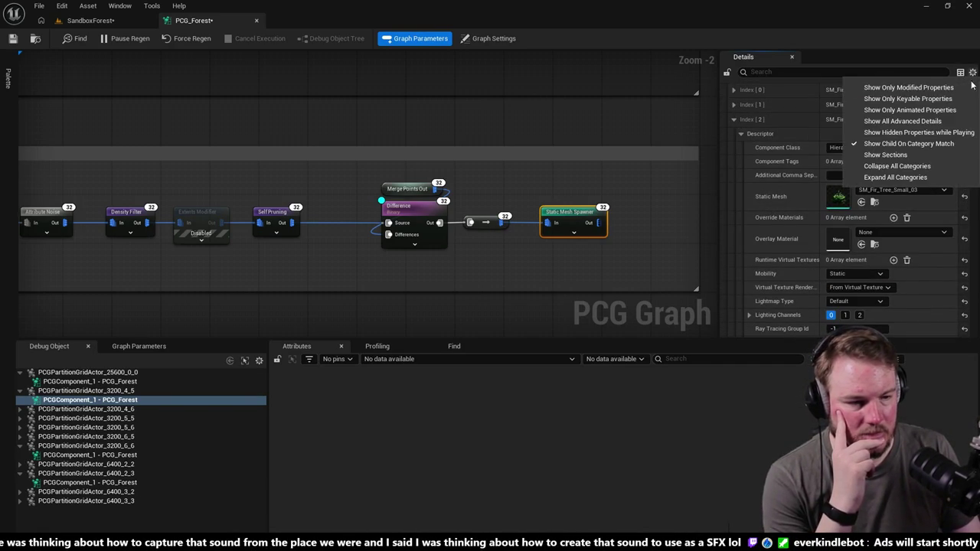
click(904, 107)
scroll(796, 307, down, 3)
drag(794, 339, 800, 520)
scroll(817, 327, up, 5)
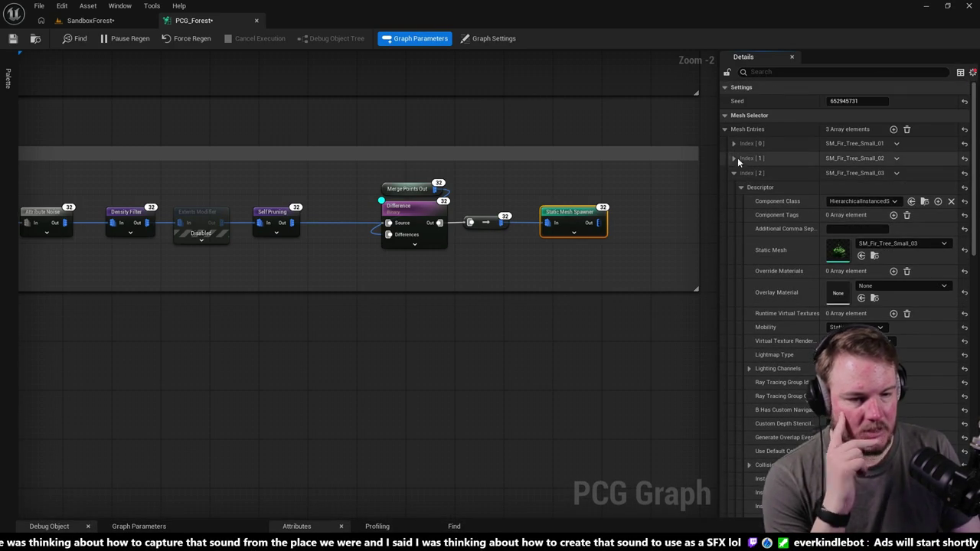
Step: Review the spawner's second and third mesh entry descriptors, then collapse both
click(734, 158)
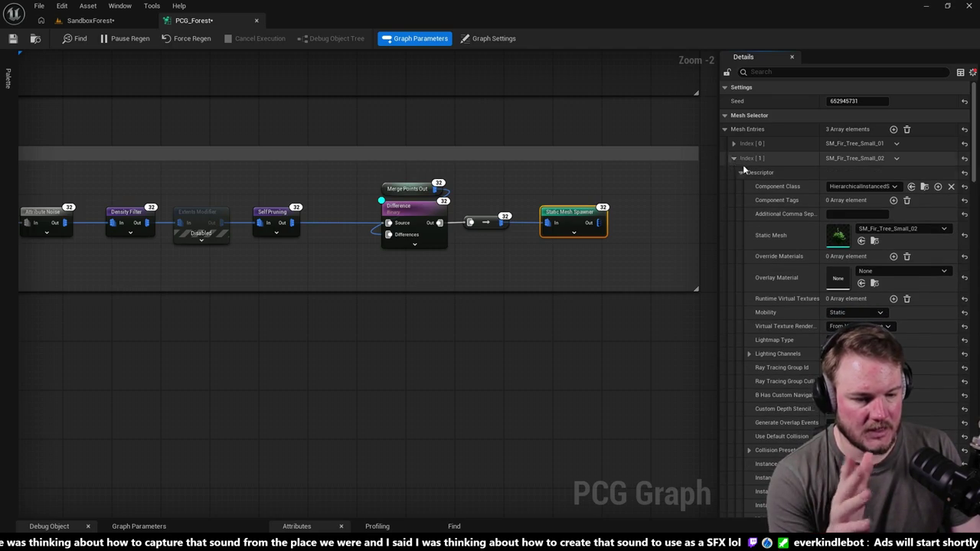
scroll(750, 173, down, 1)
scroll(755, 183, down, 1)
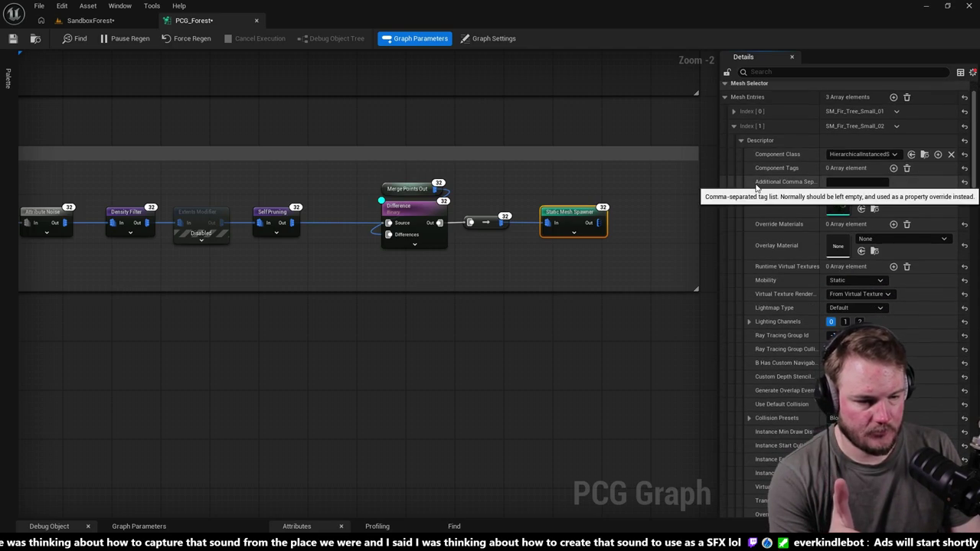
scroll(752, 186, down, 2)
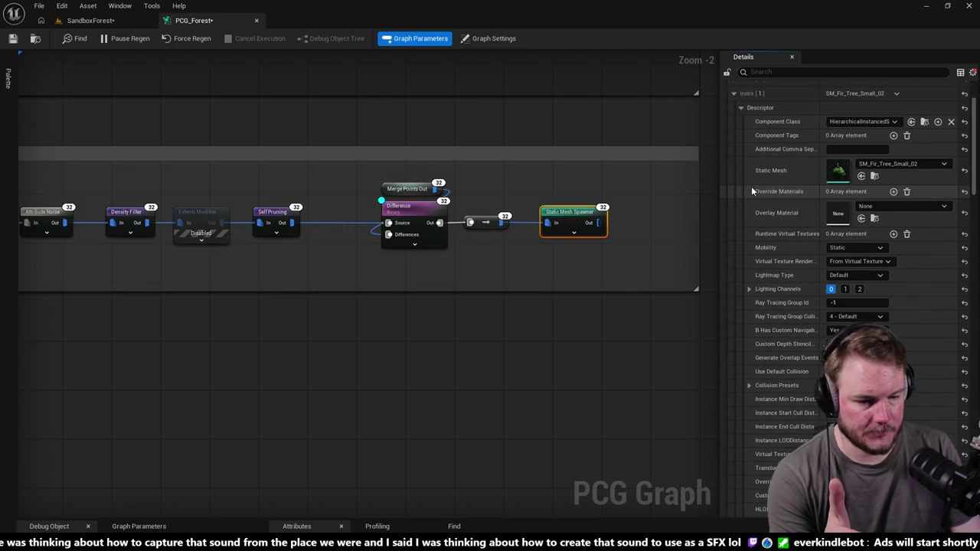
scroll(752, 186, down, 15)
scroll(748, 199, up, 15)
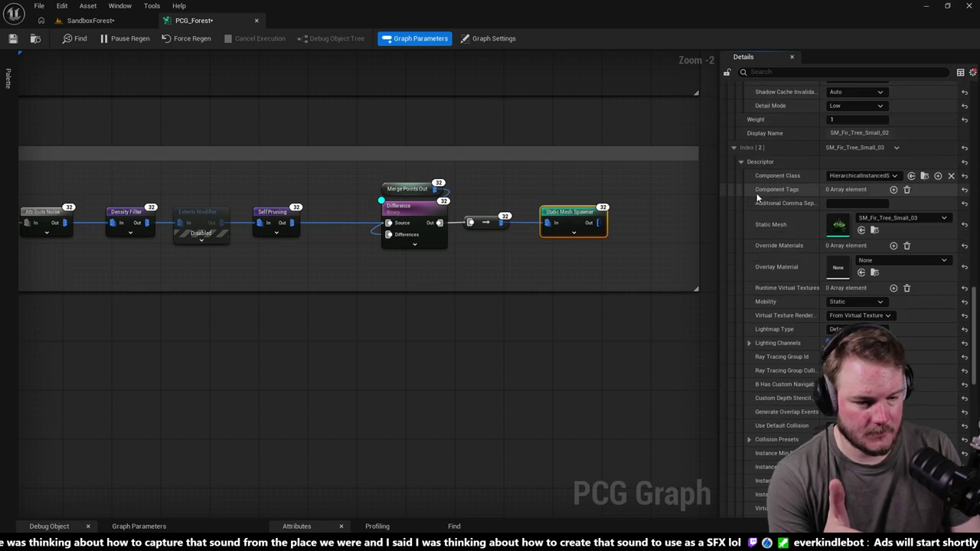
scroll(903, 294, down, 2)
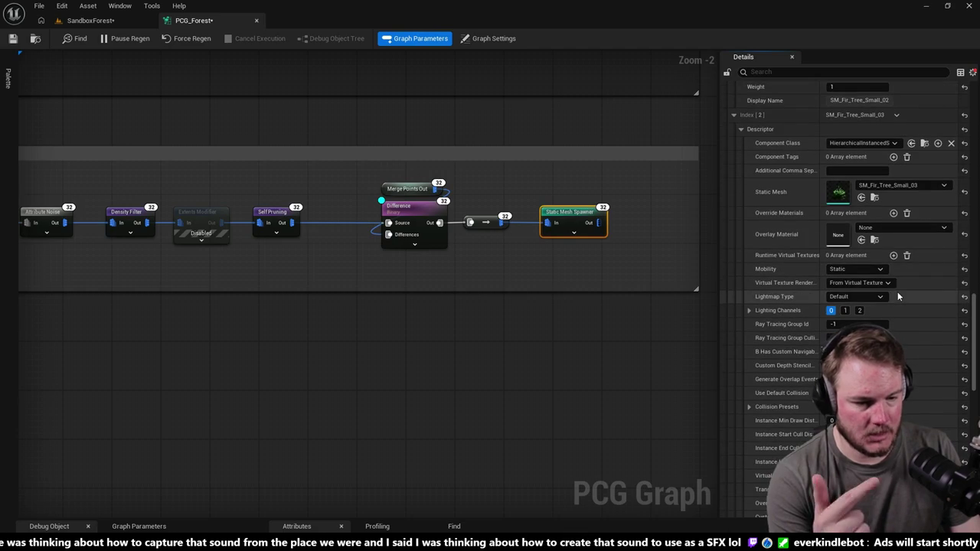
scroll(908, 277, down, 3)
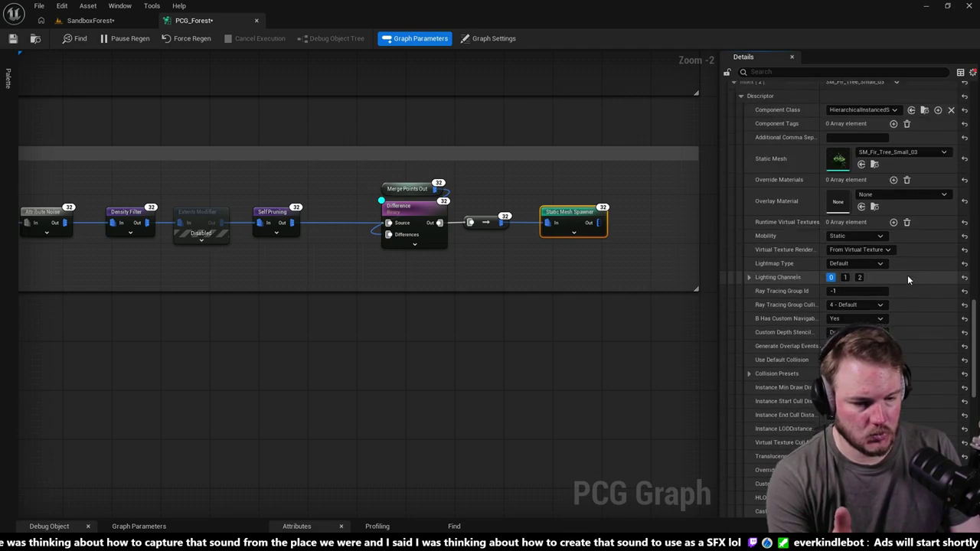
scroll(907, 278, down, 10)
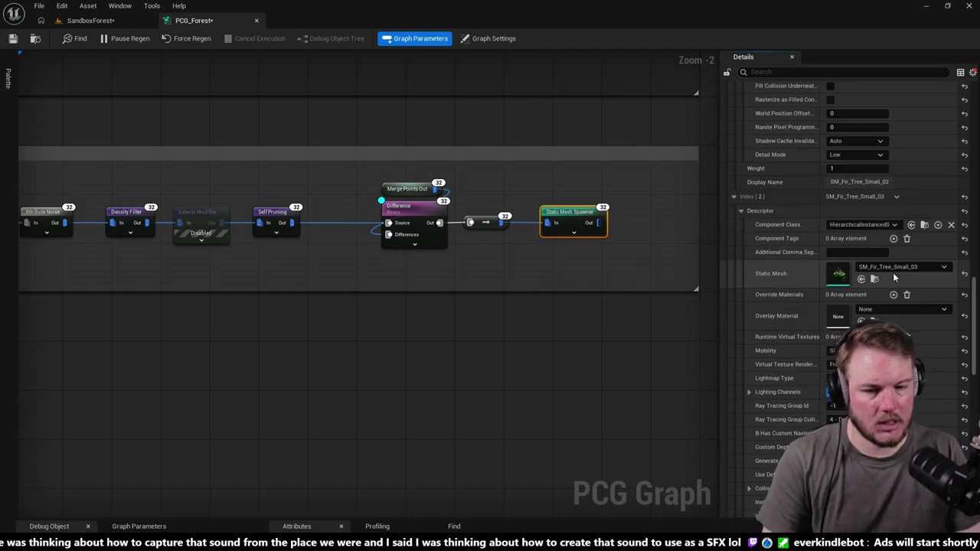
scroll(897, 280, up, 10)
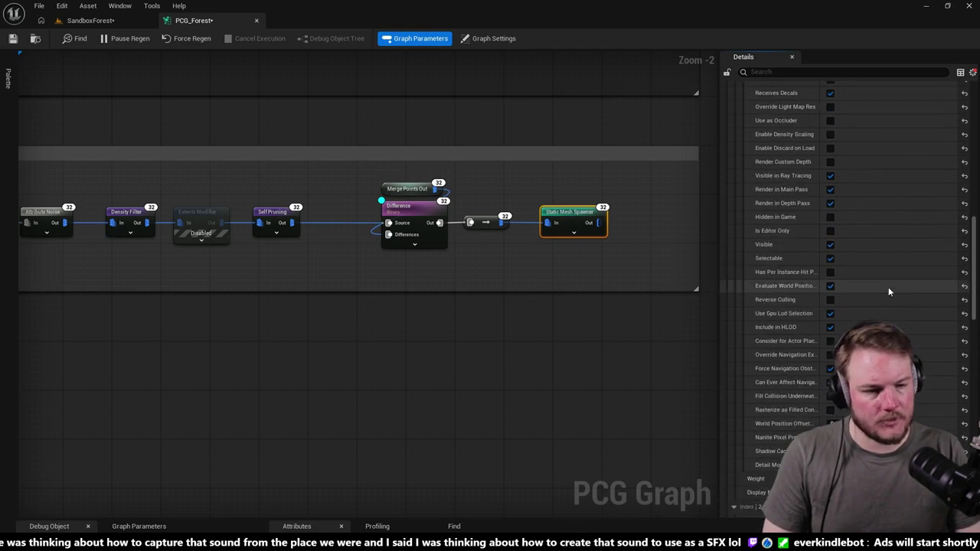
scroll(858, 268, up, 10)
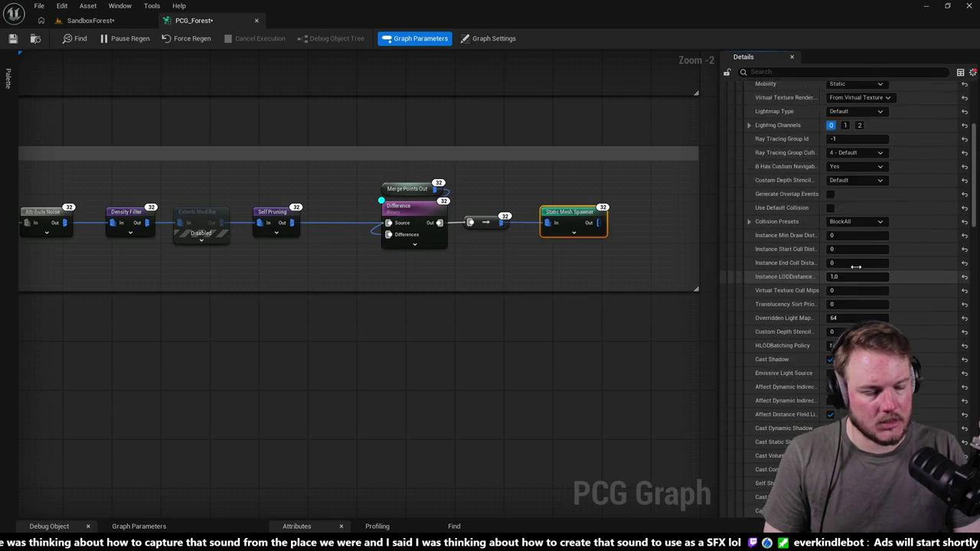
scroll(850, 267, up, 5)
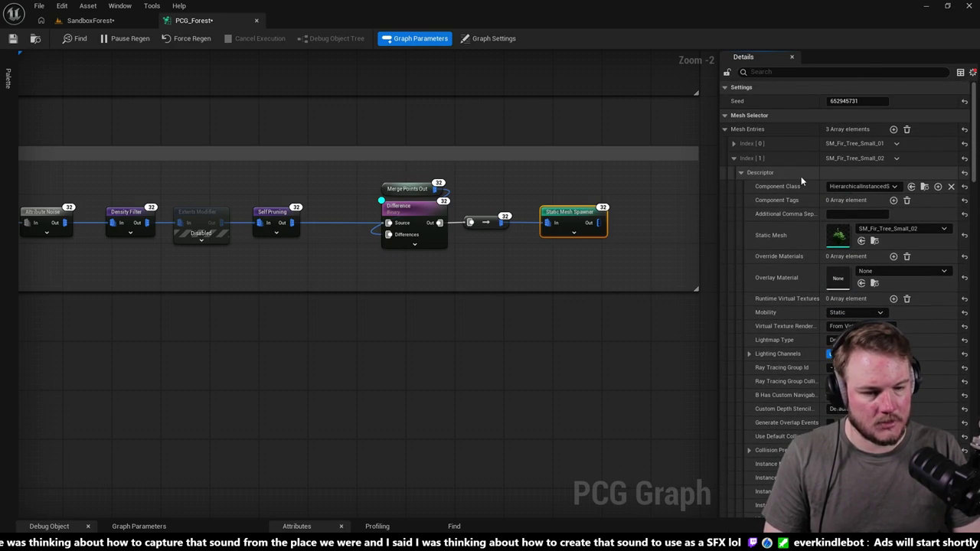
click(742, 173)
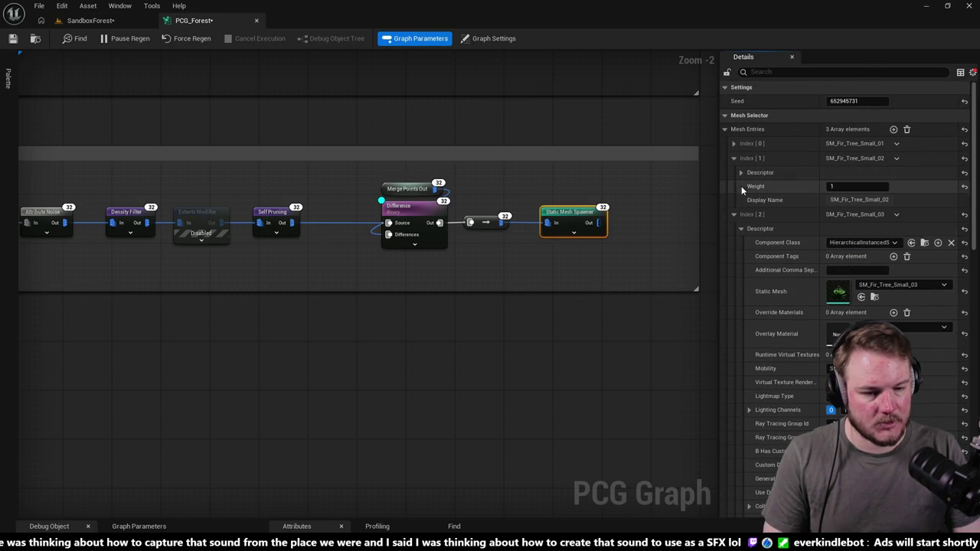
click(741, 228)
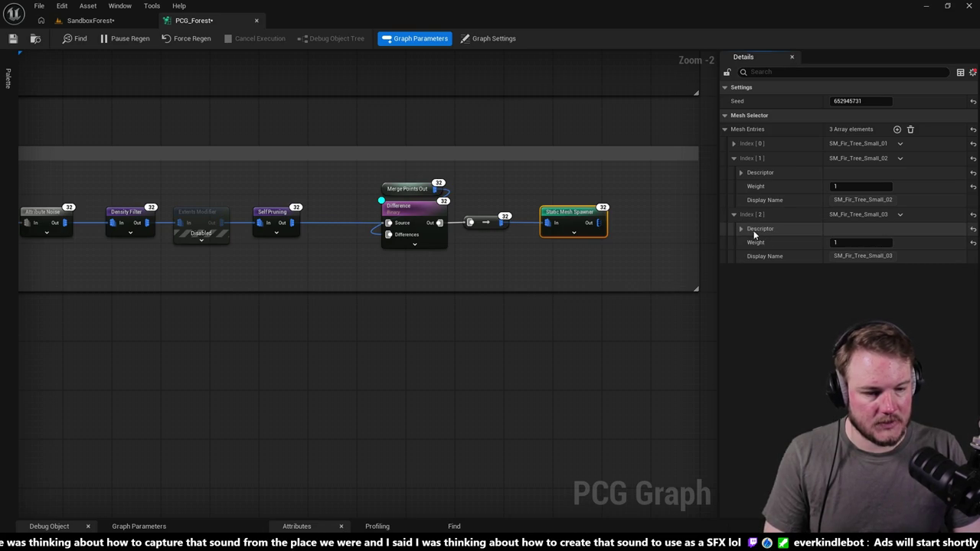
Step: Set mesh entry Index [2] to SM_Fir_Tree_Small_03 instead of SM_Fir_Tree_Small_02
click(741, 229)
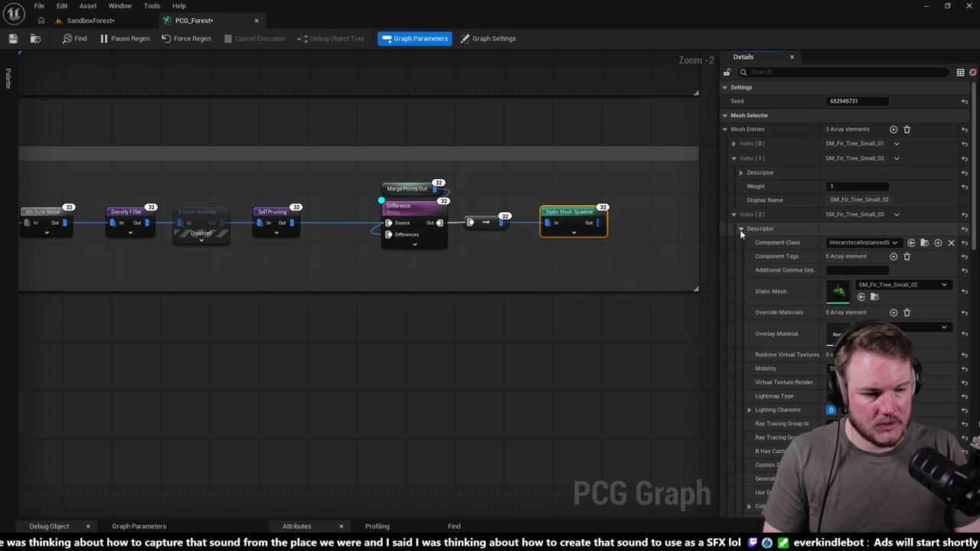
click(917, 285)
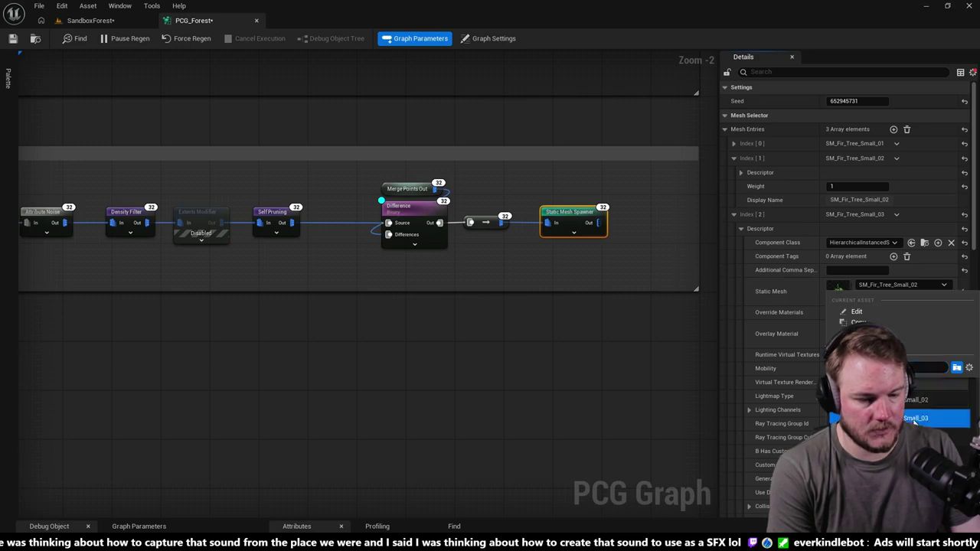
click(915, 418)
scroll(816, 340, down, 2)
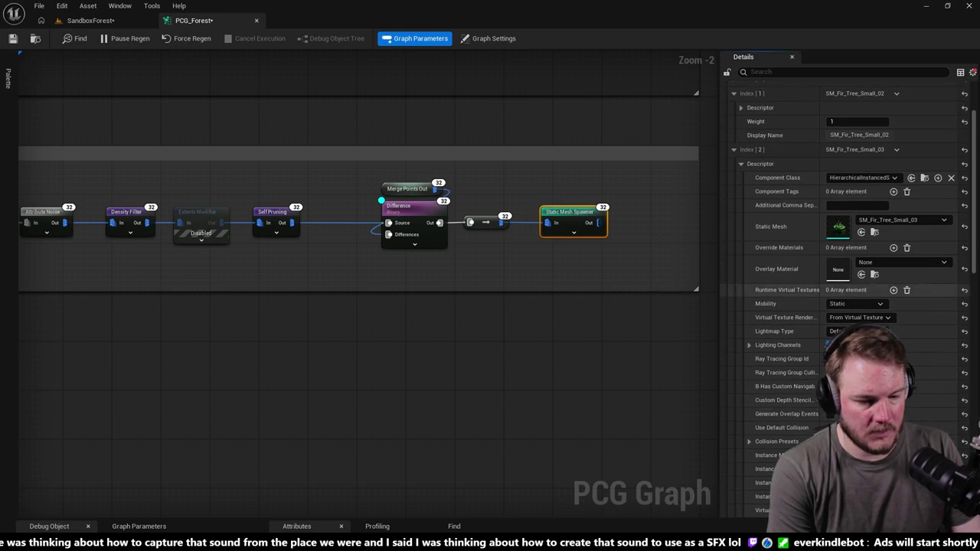
scroll(823, 368, down, 3)
scroll(832, 410, down, 2)
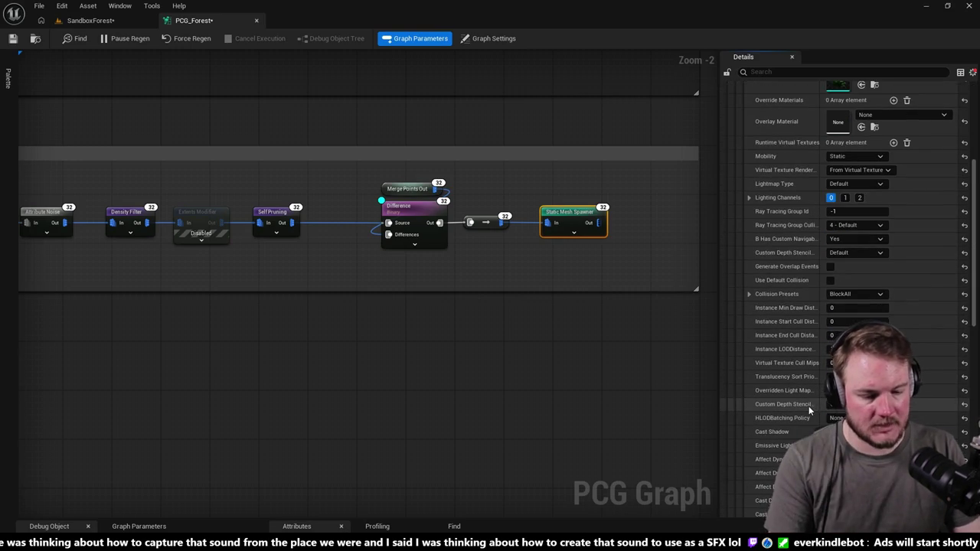
click(589, 396)
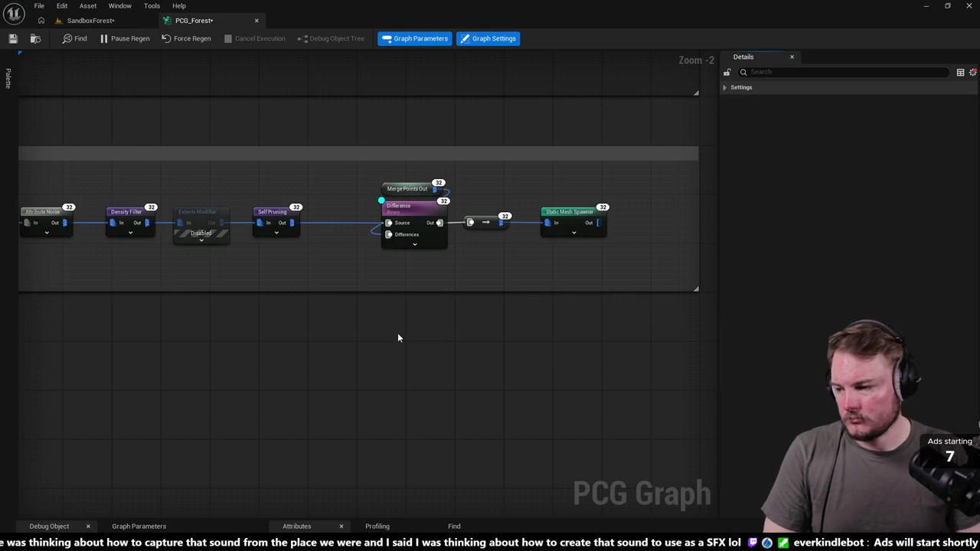
Step: Change the lower comment box's Comment Color to near-black to match Fir Medium
scroll(397, 341, down, 3)
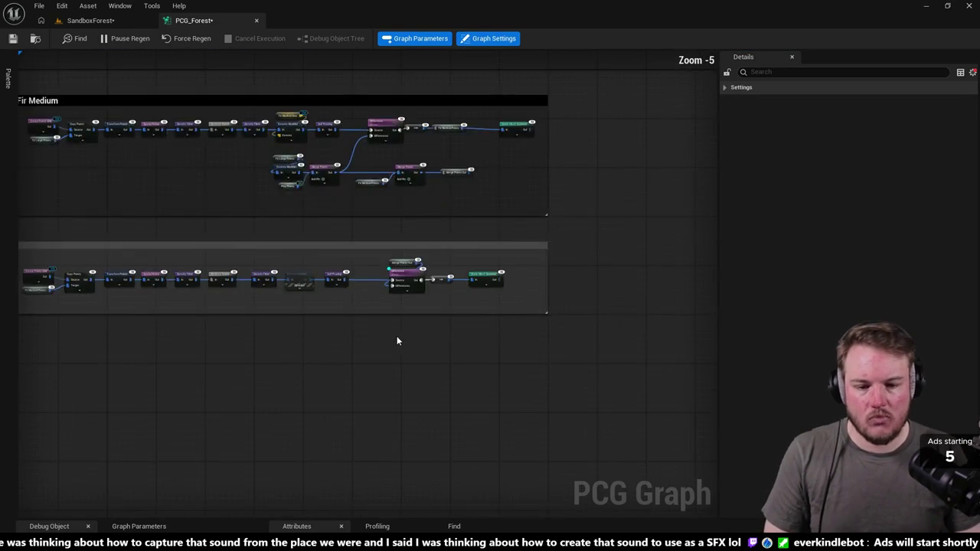
scroll(435, 284, up, 1)
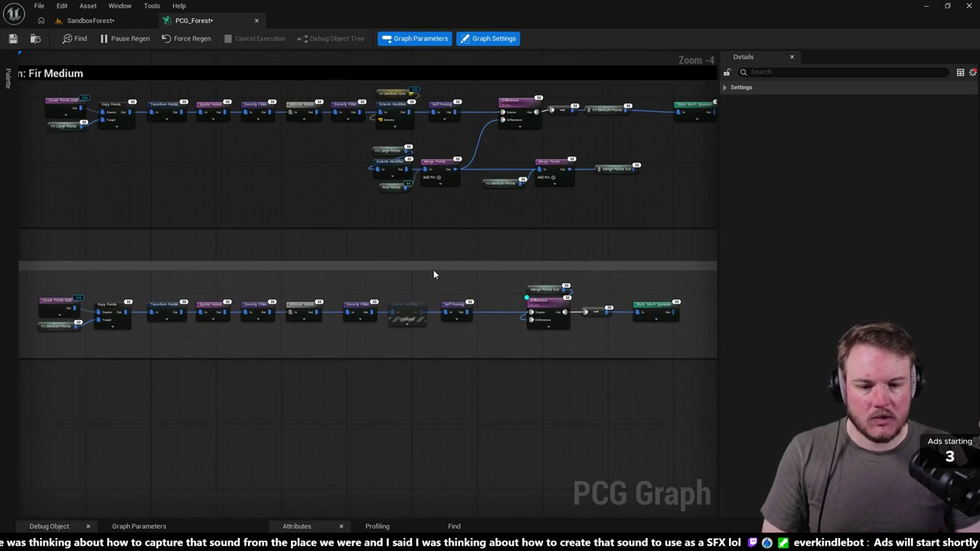
click(442, 266)
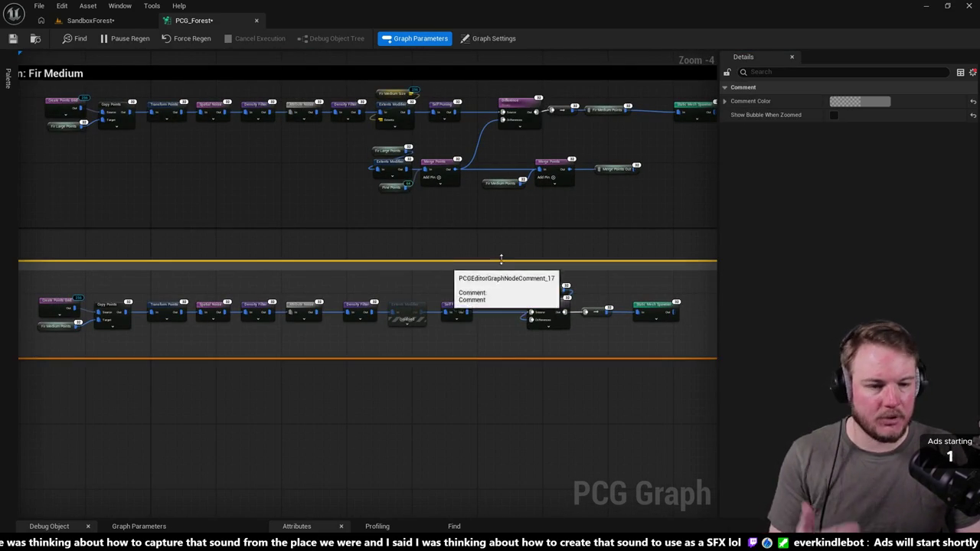
click(860, 101)
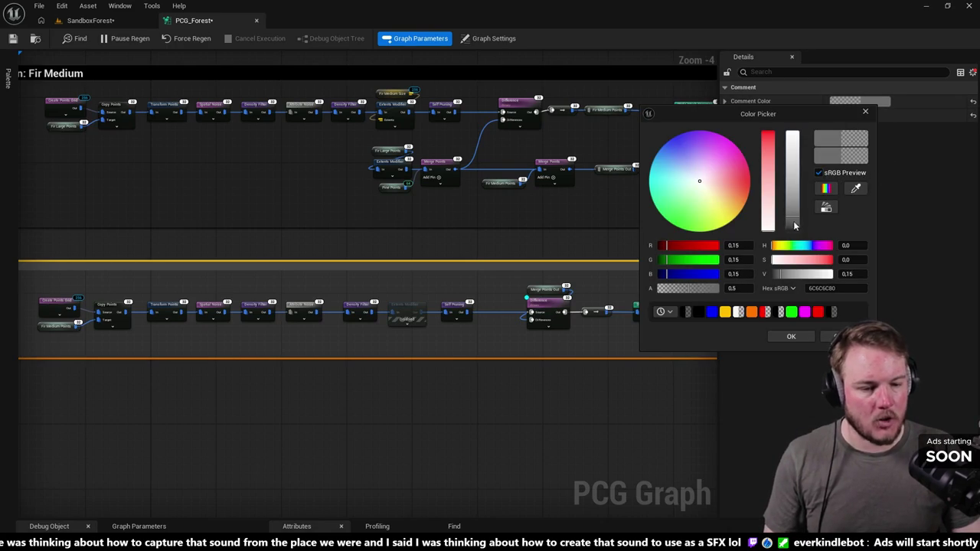
click(698, 312)
click(793, 337)
click(383, 402)
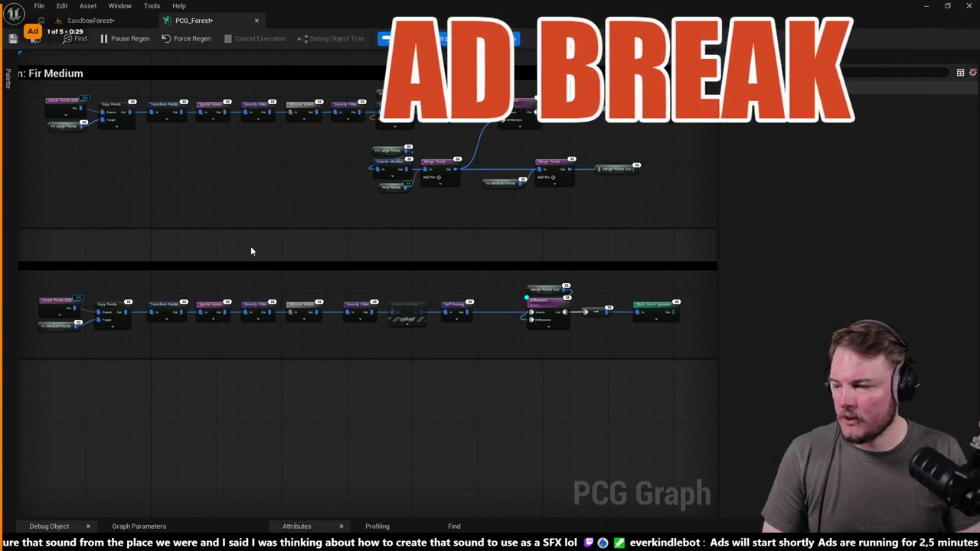
Step: Save the PCG_Forest graph with Ctrl+S after a brief look at the SandboxForest level
click(91, 20)
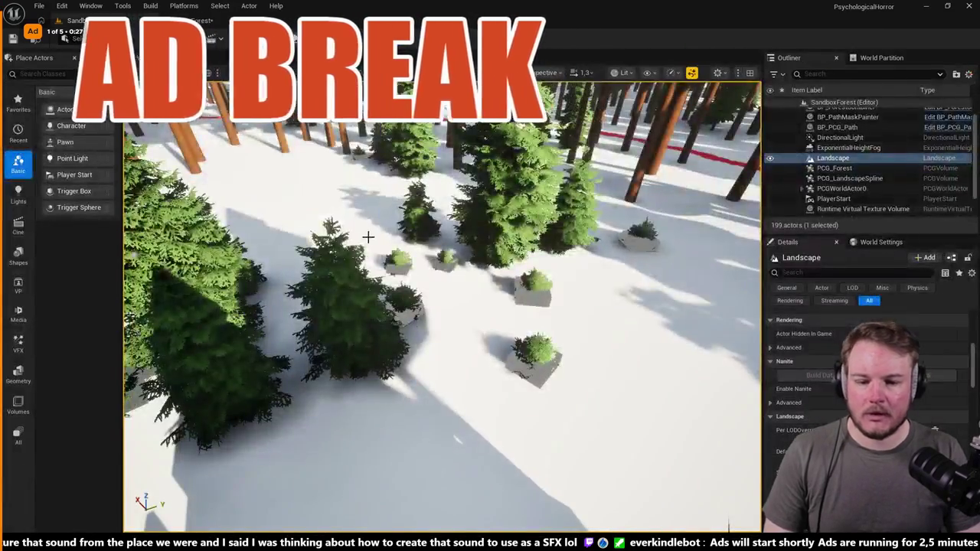
click(192, 20)
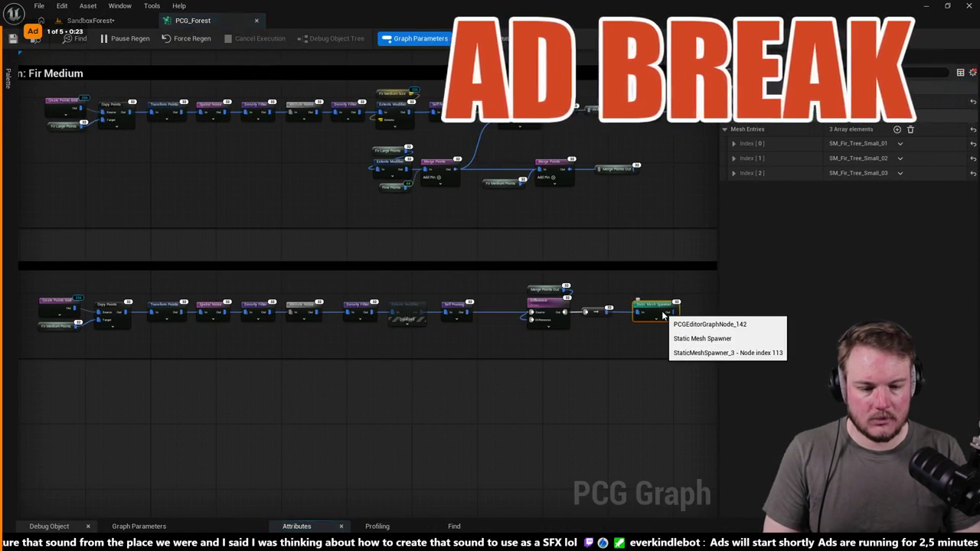
key(ctrl+s)
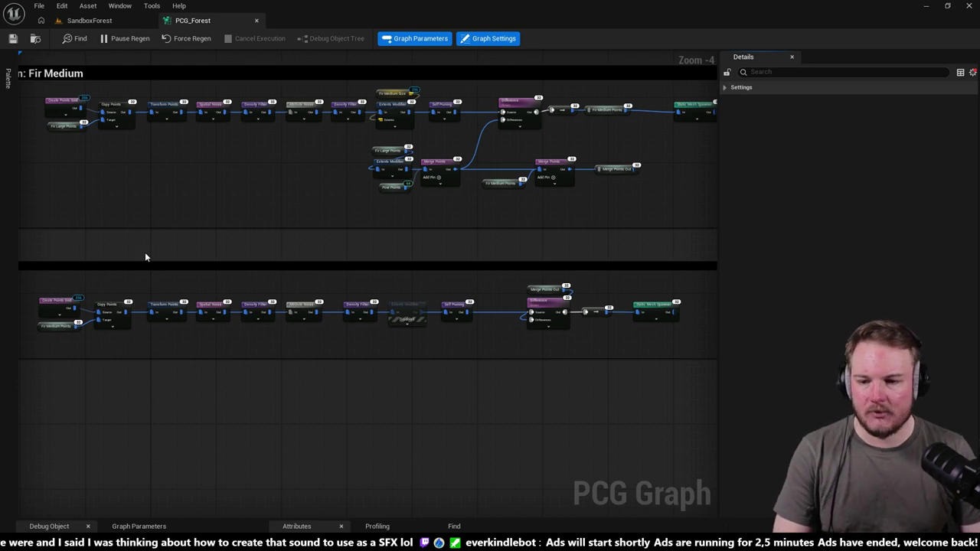
Step: Title the lower comment box 'Spawn: Fir Medium' by pasting the upper box's name
scroll(332, 244, down, 2)
drag(632, 265, 492, 302)
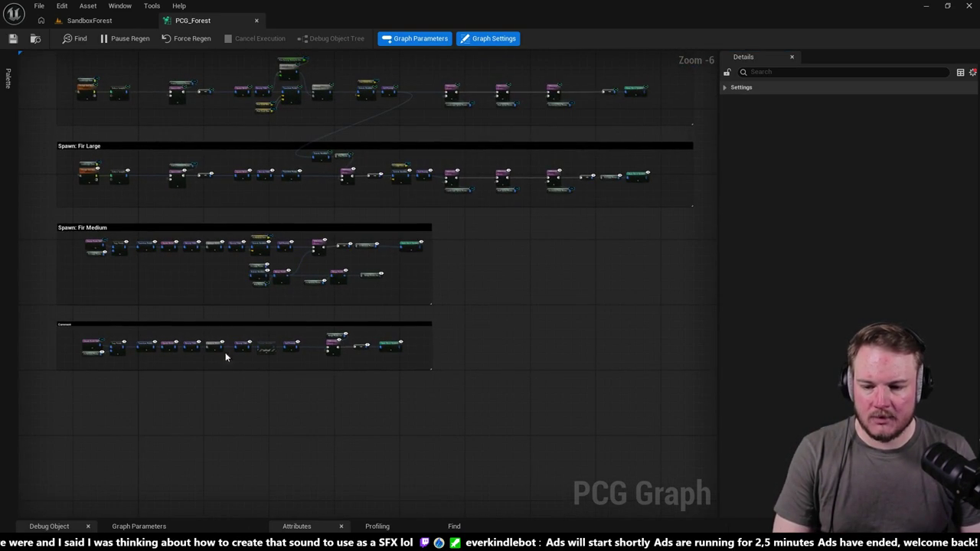
scroll(98, 295, up, 3)
double_click(122, 118)
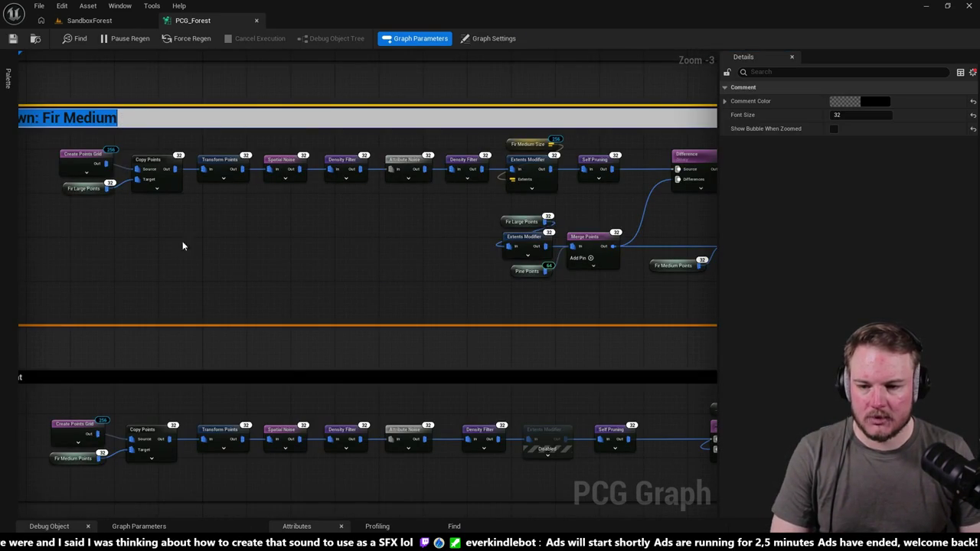
click(216, 349)
drag(363, 324, 463, 324)
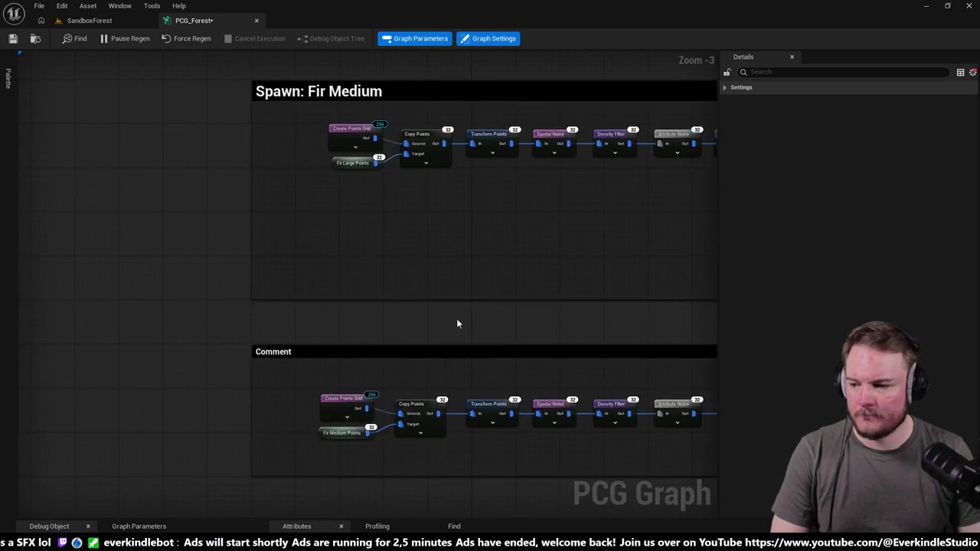
double_click(315, 353)
text(Spawn: Fir Medium)
key(Return)
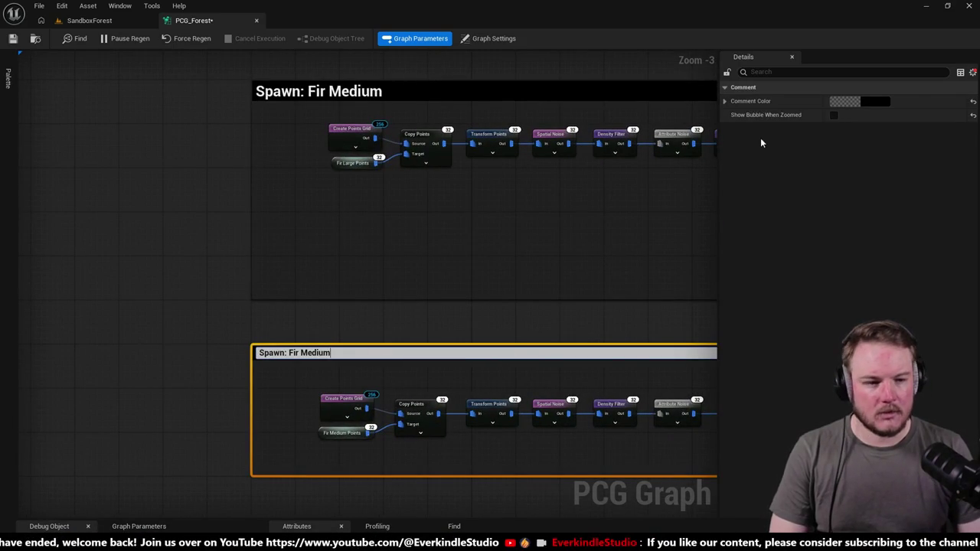
Step: Show advanced comment properties and set the lower comment's font size to 32
click(368, 179)
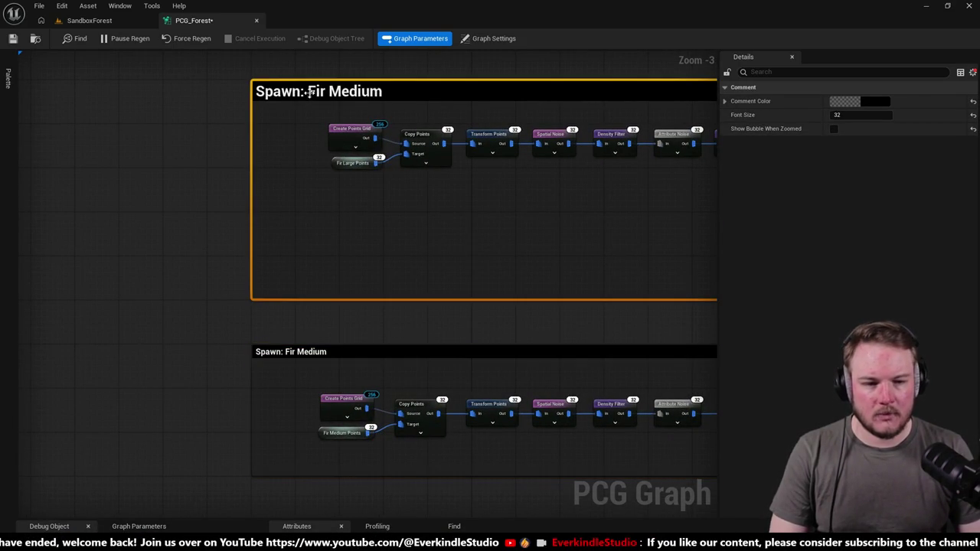
click(377, 341)
click(364, 359)
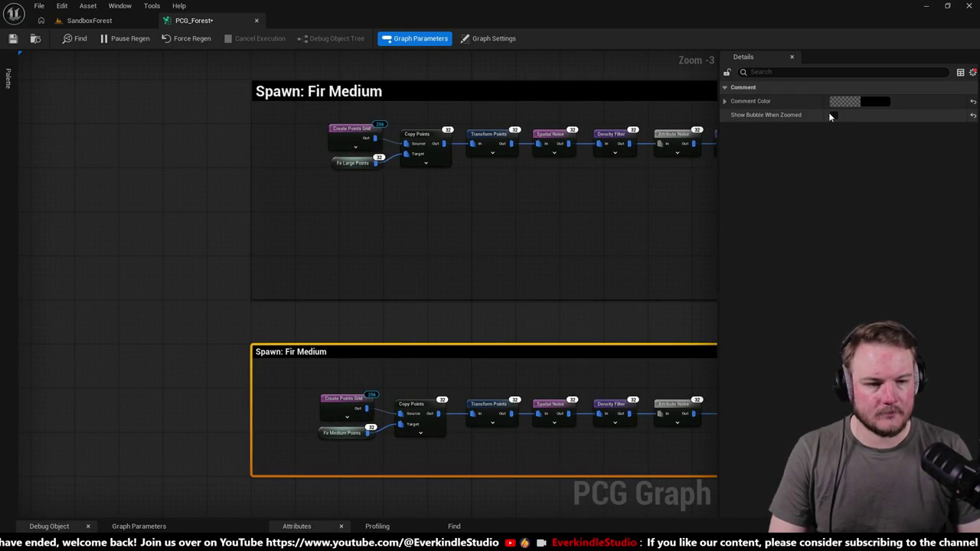
click(724, 101)
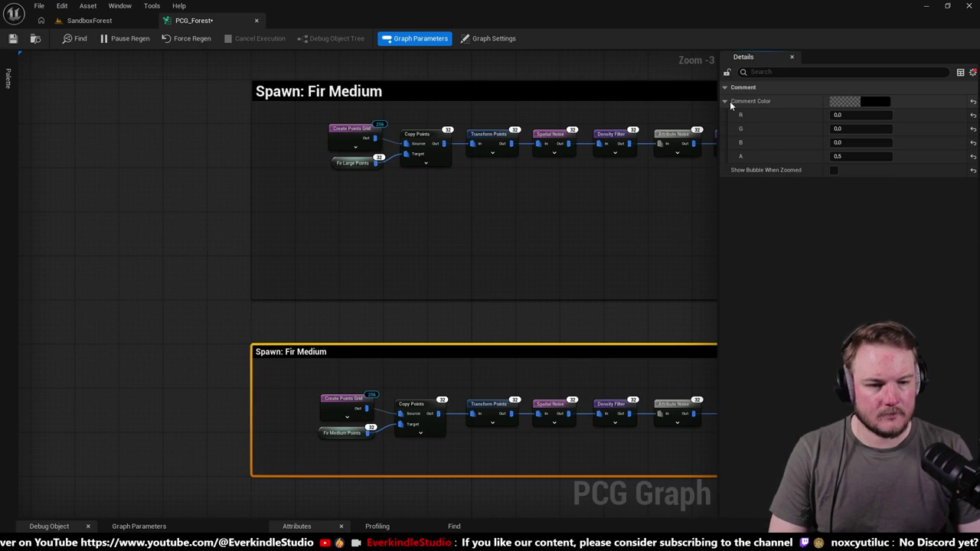
click(725, 101)
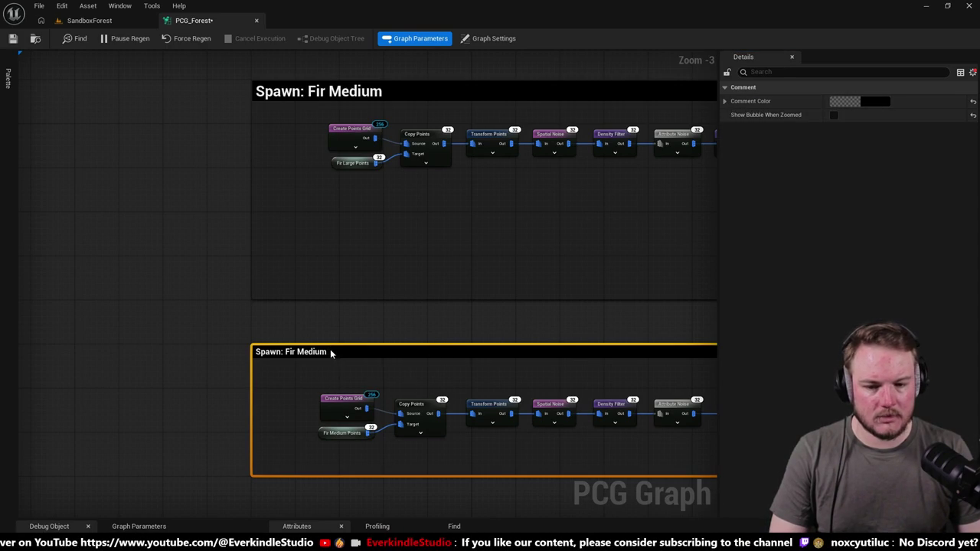
double_click(305, 354)
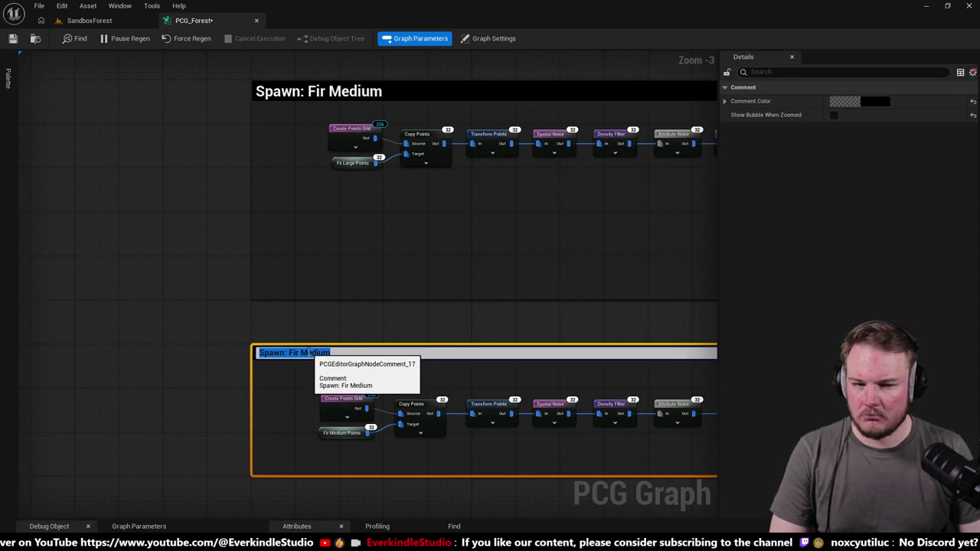
click(973, 72)
click(888, 103)
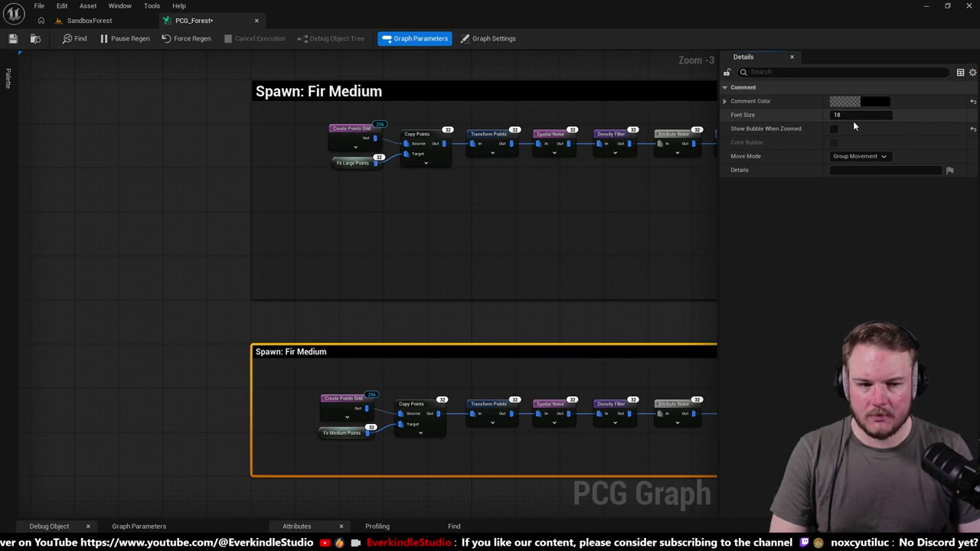
click(880, 116)
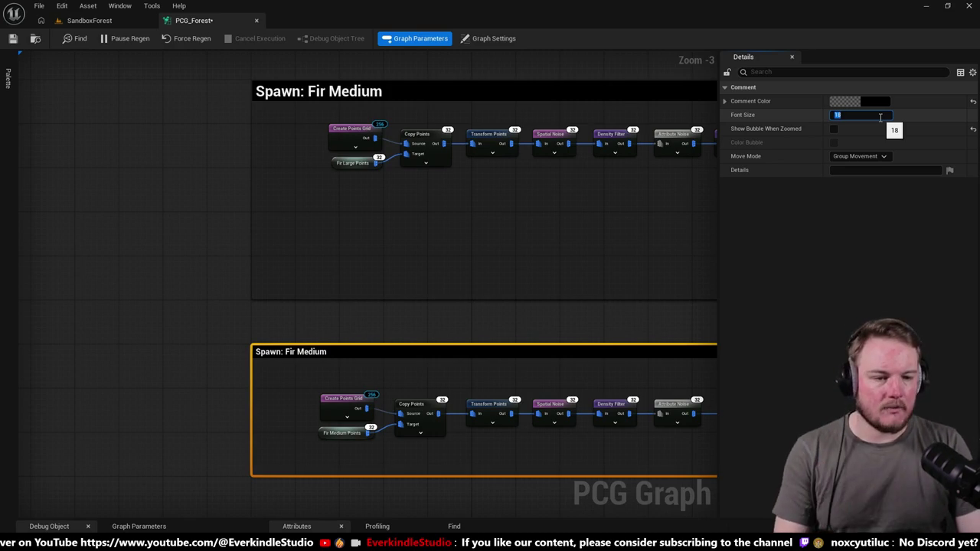
text(32)
key(Return)
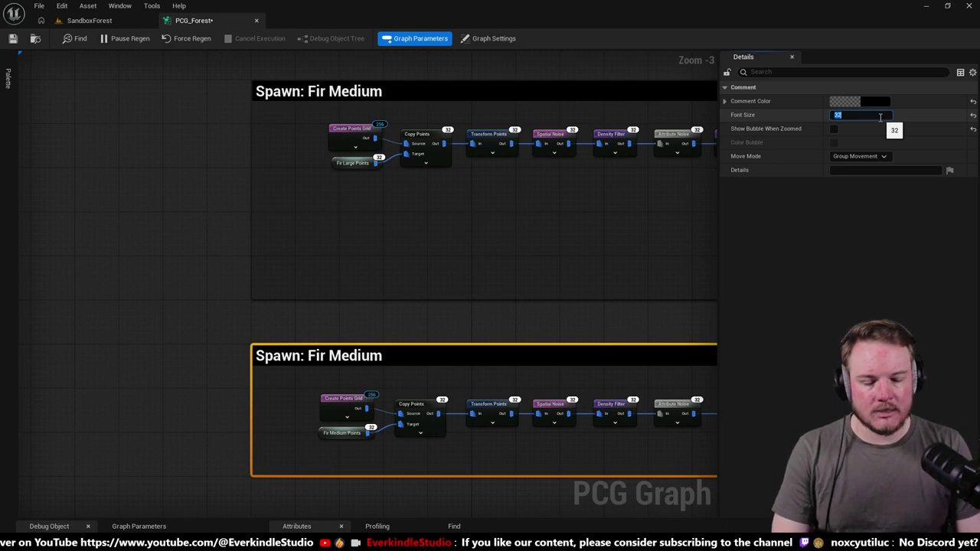
Step: Rename the lower comment to 'Spawn: Fir Small'
double_click(406, 356)
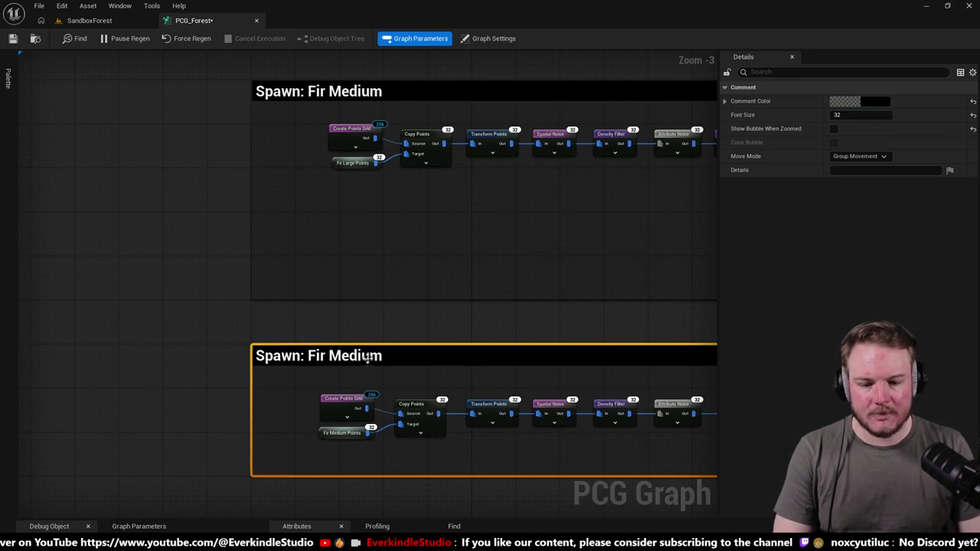
key(BackSpace)
key(BackSpace)
key(BackSpace)
text(Small)
key(Return)
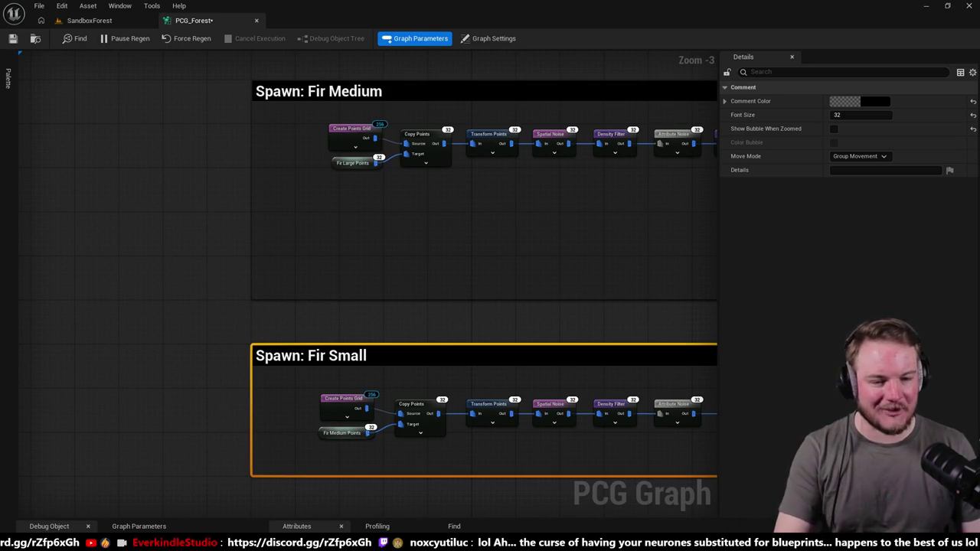
Step: Pan and zoom across the graph to review the Fir Large, Fir Medium and Fir Small groups
mouse_move(234, 439)
mouse_down()
mouse_move(110, 326)
mouse_move(258, 407)
mouse_move(179, 409)
mouse_move(198, 431)
mouse_move(102, 431)
mouse_up()
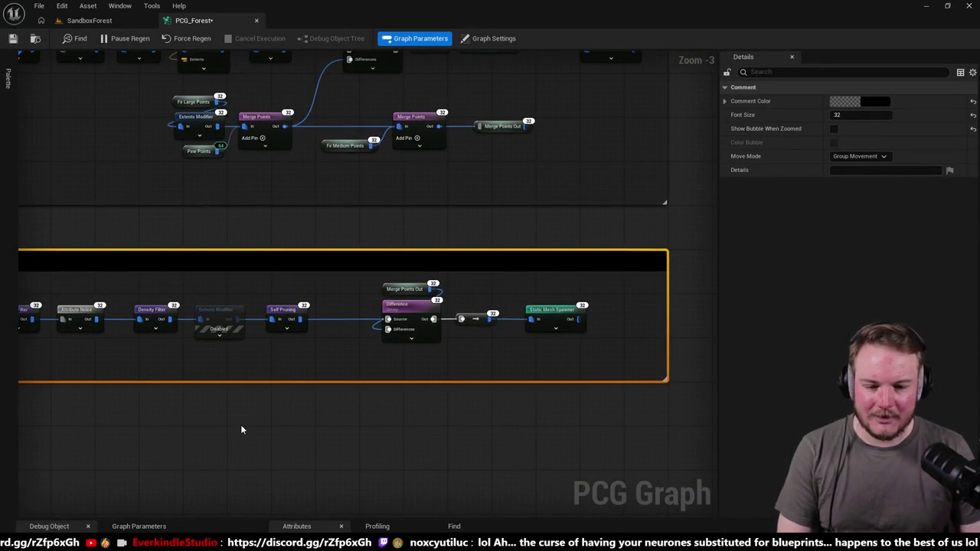
scroll(241, 429, down, 2)
scroll(241, 430, up, 1)
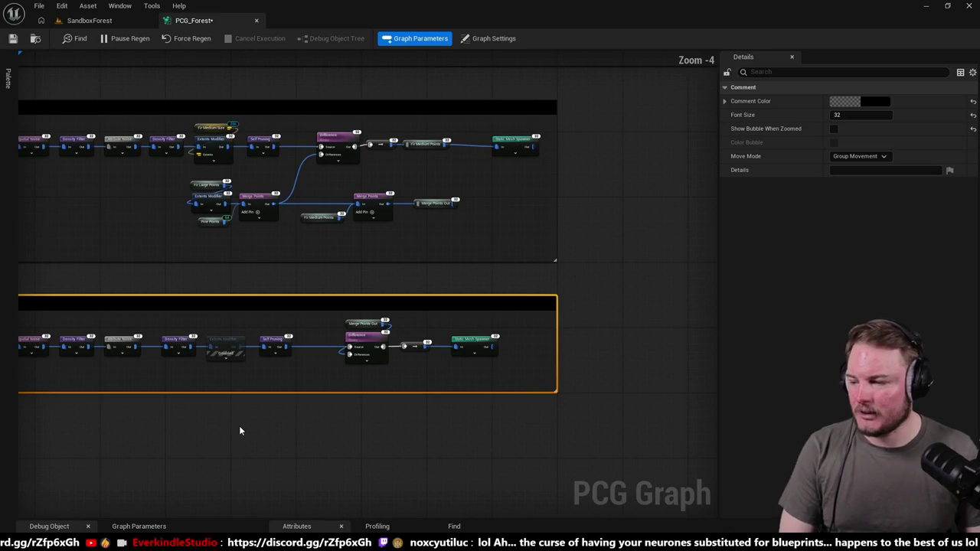
click(240, 428)
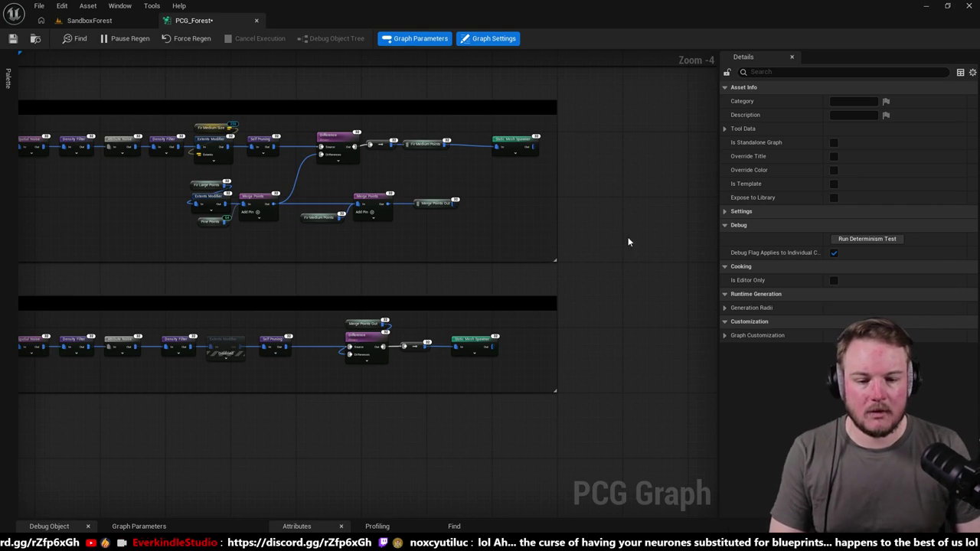
scroll(475, 328, down, 5)
scroll(418, 258, up, 1)
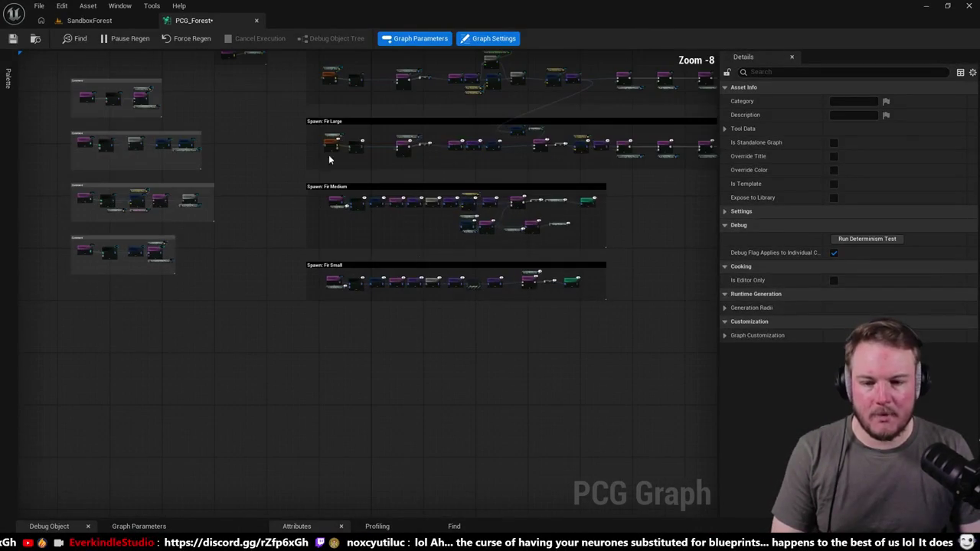
Step: Start Play In Editor in SandboxForest and walk between the firs toward the smaller trees
click(84, 20)
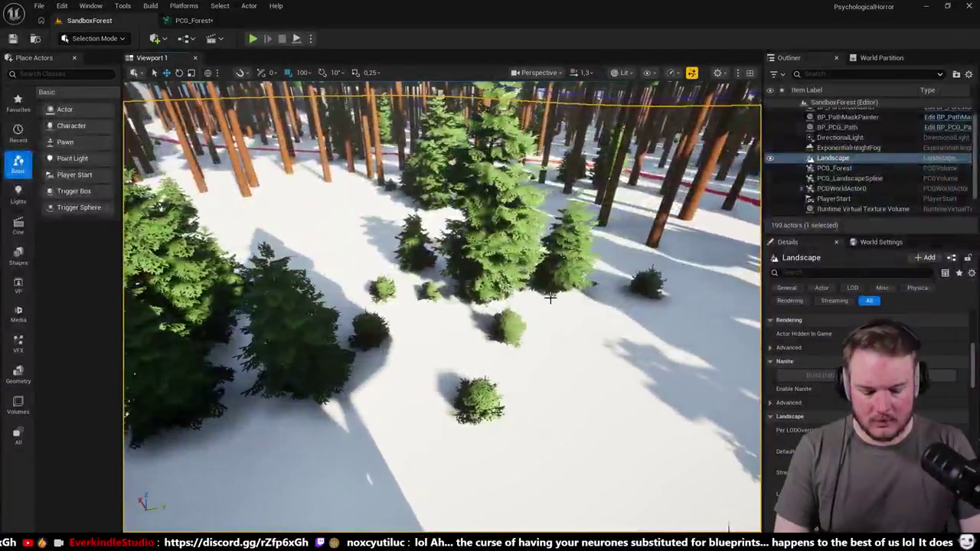
key(alt+p)
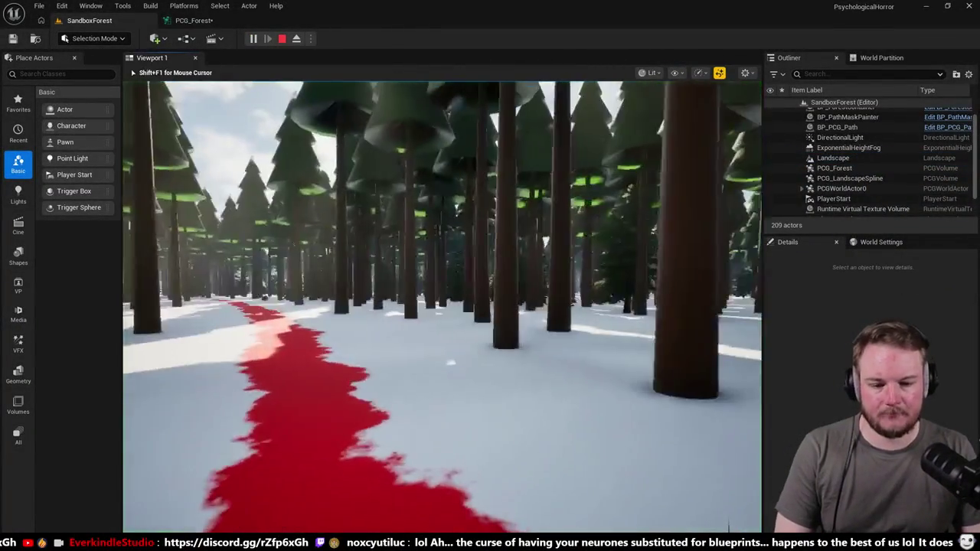
key(w)
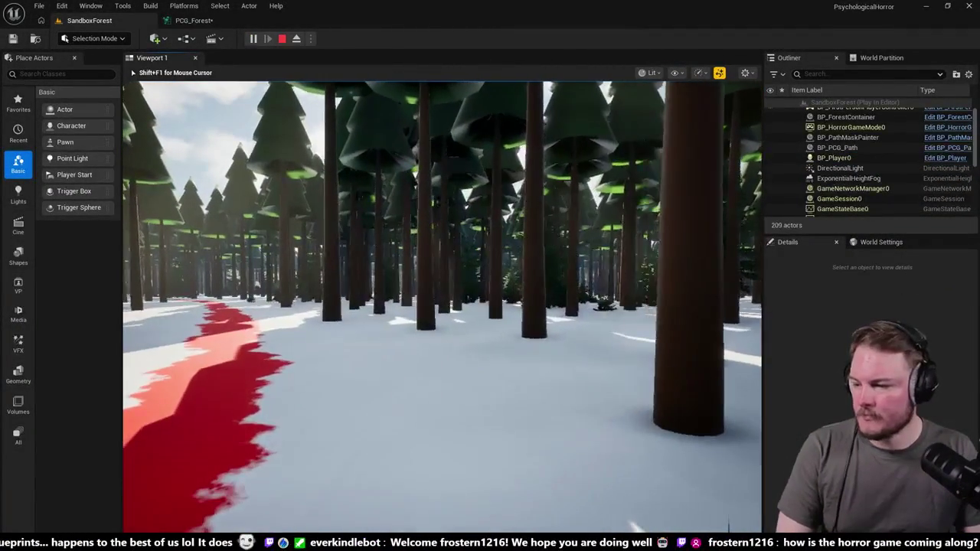
key(w)
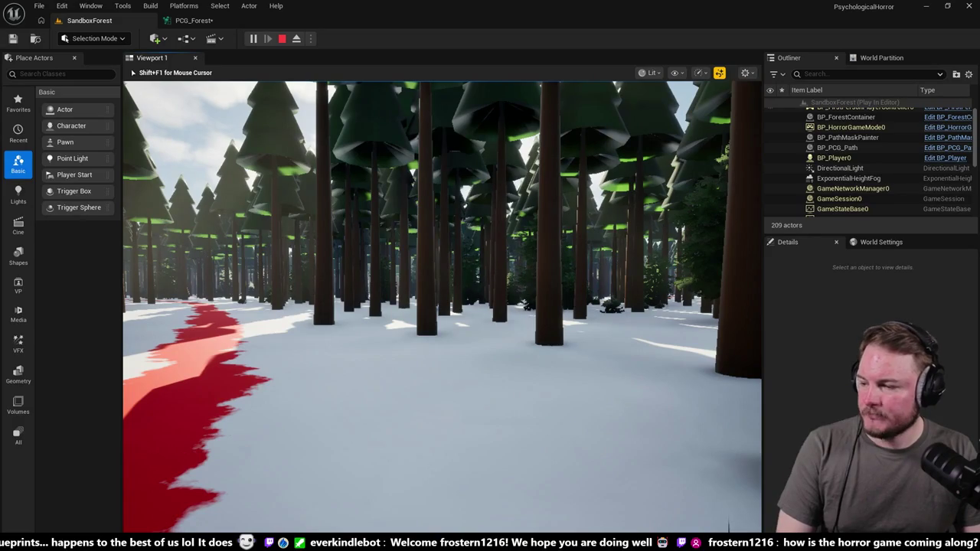
key(w)
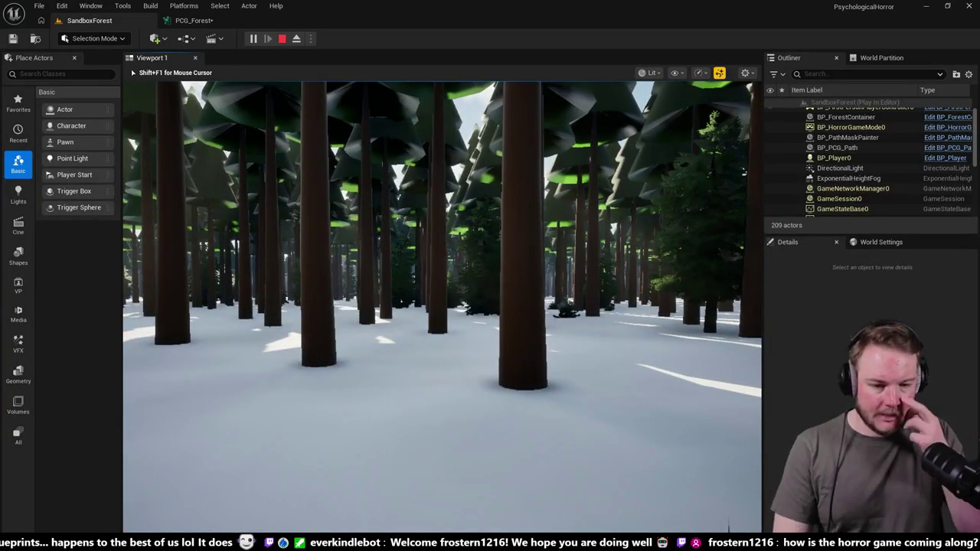
key(w)
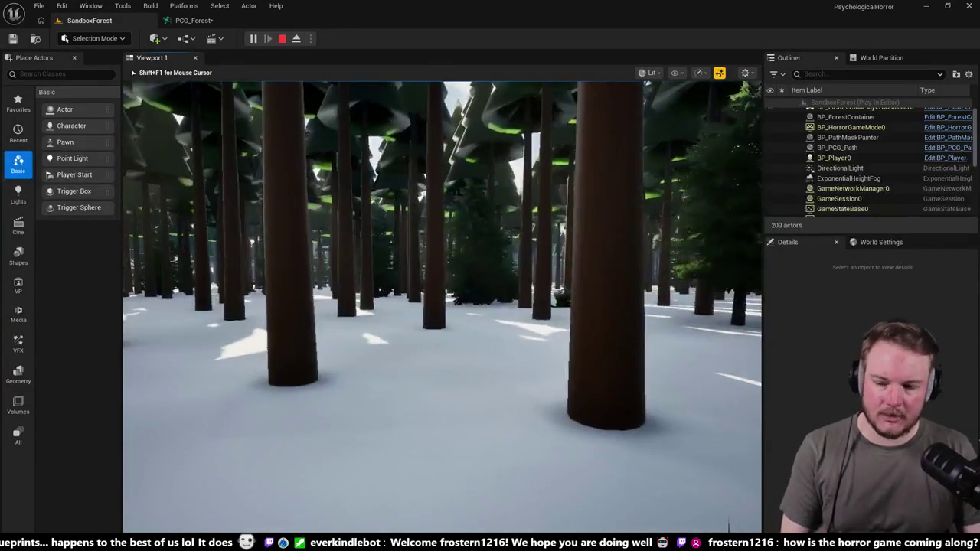
key(w)
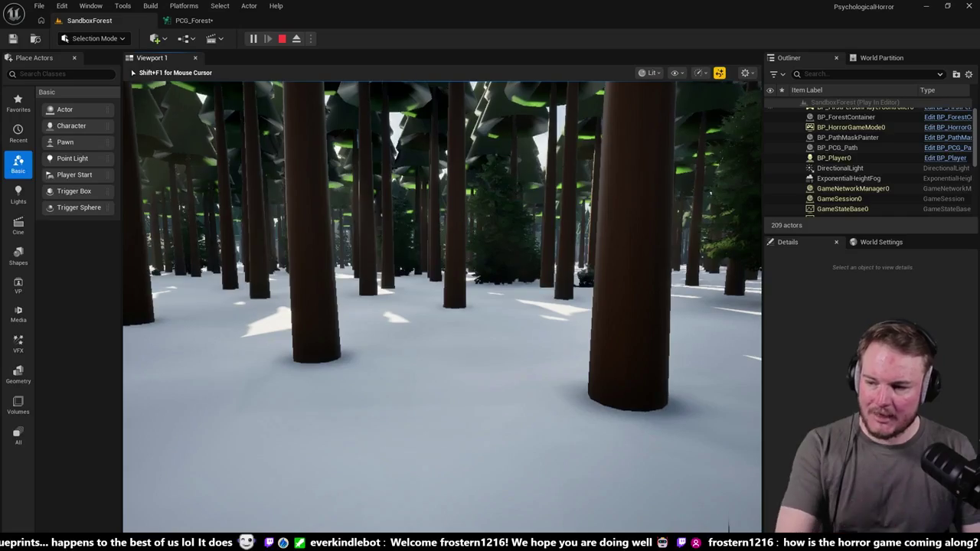
key(w)
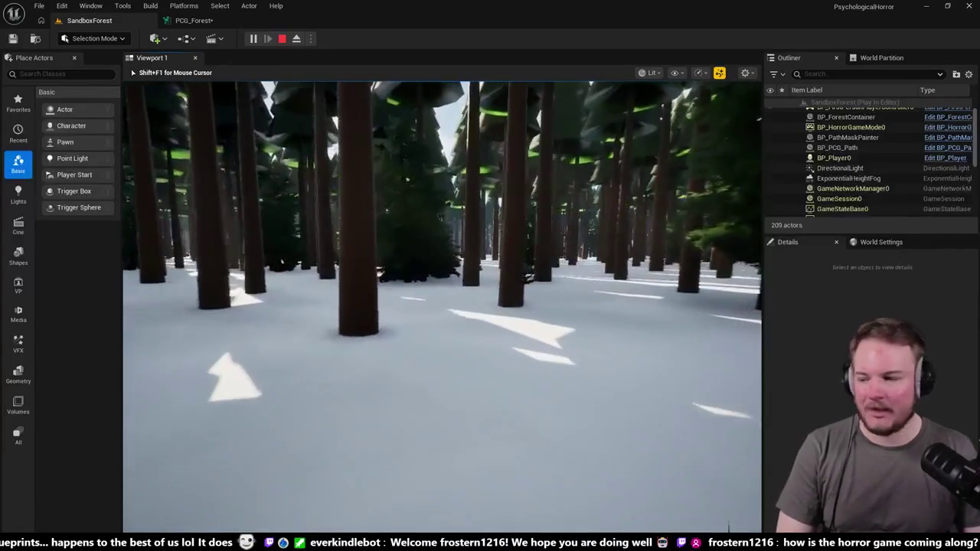
key(w)
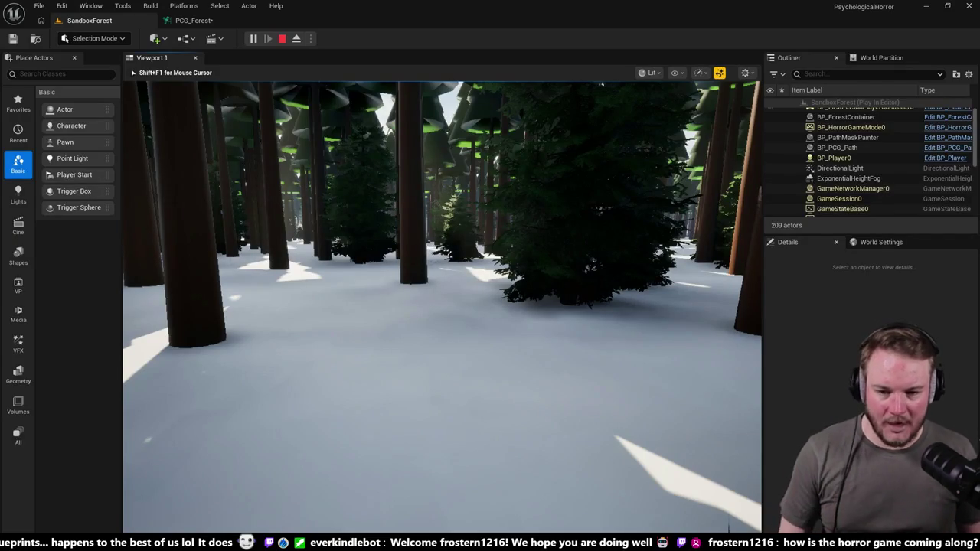
key(w)
key(w)
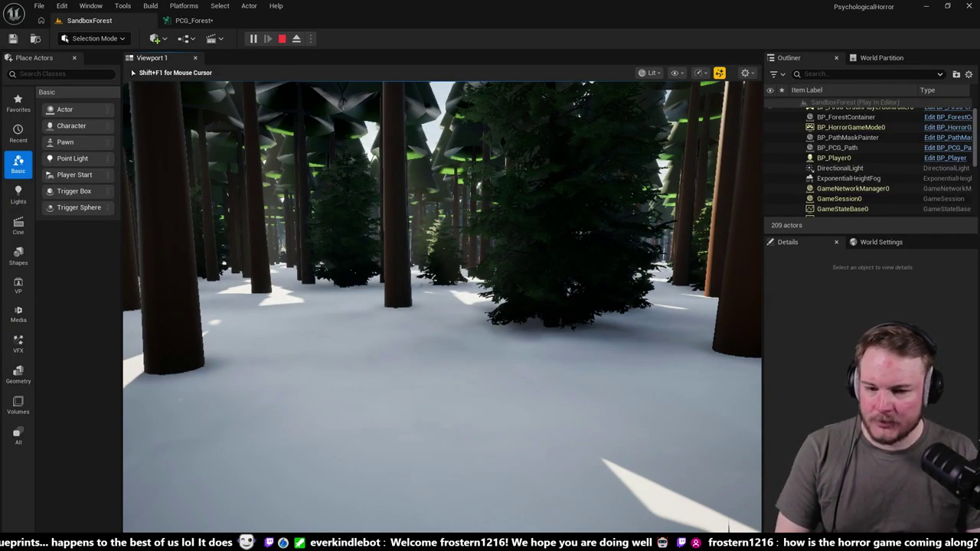
Step: Keep walking through the snowy forest toward the red path, then end the play session
mouse_move(442, 306)
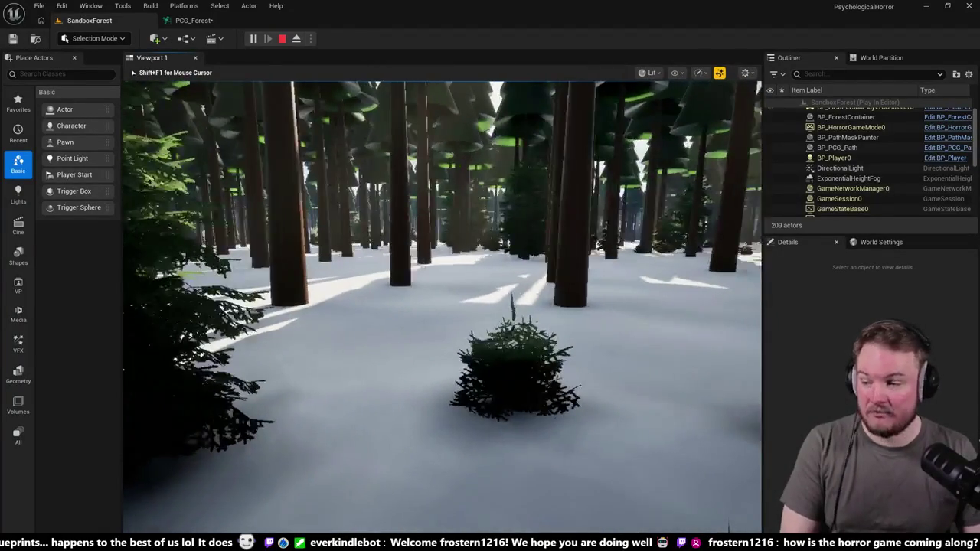
key(w)
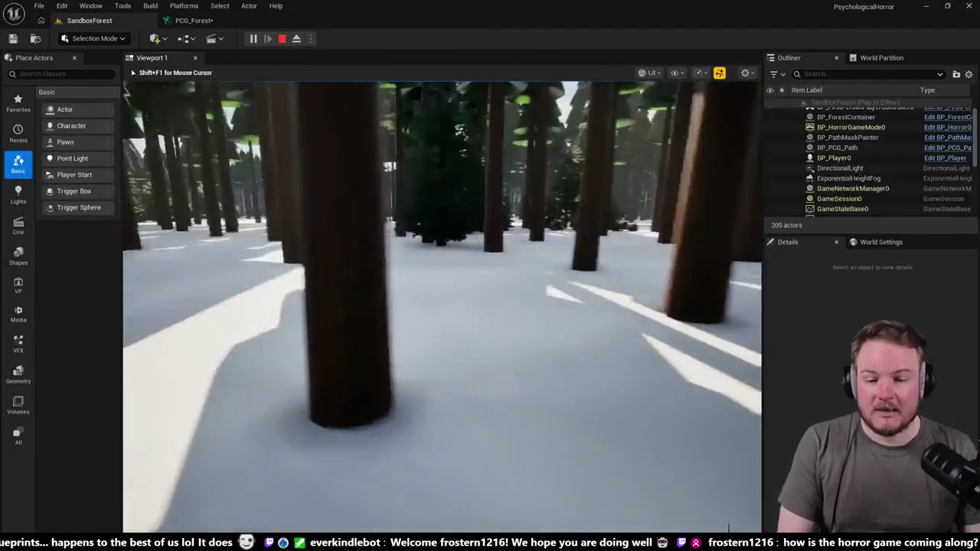
key(w)
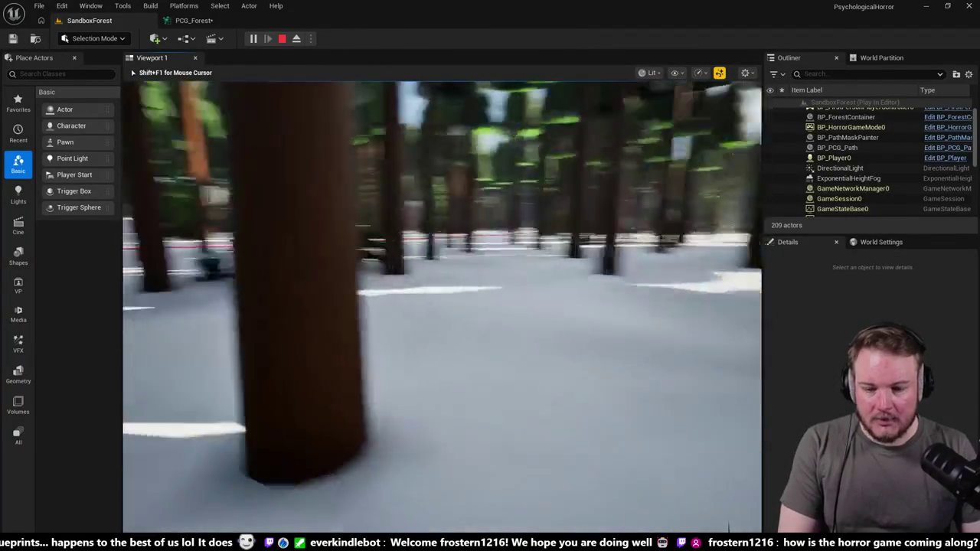
key(w)
key(w)
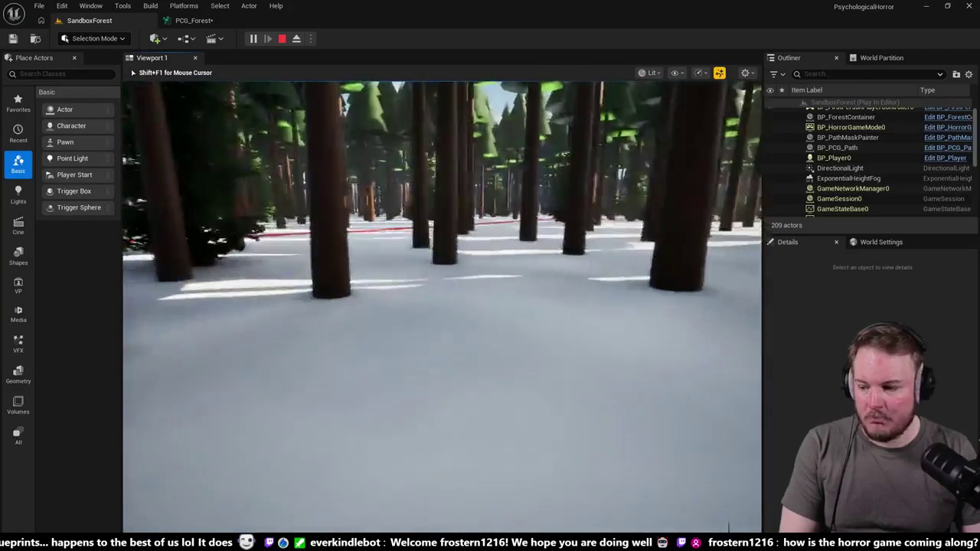
key(w)
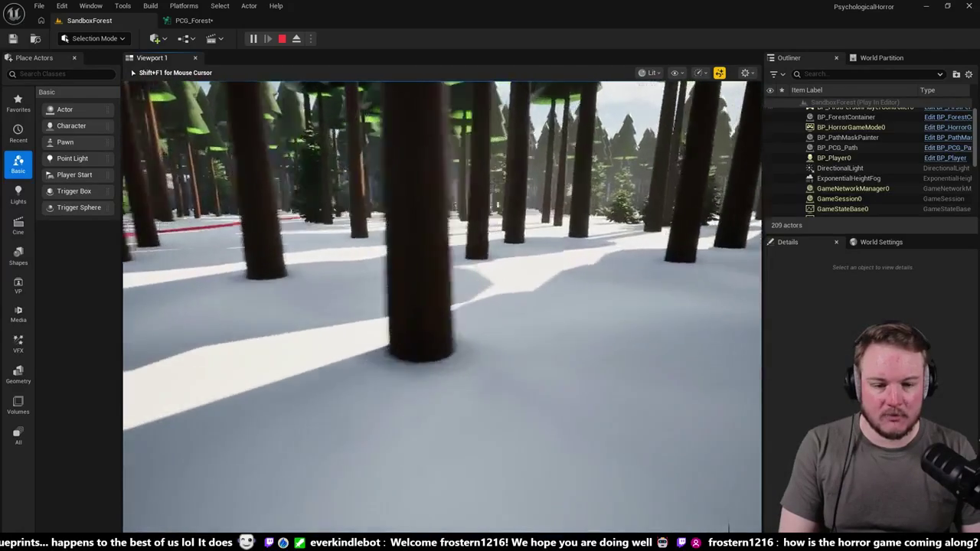
key(w)
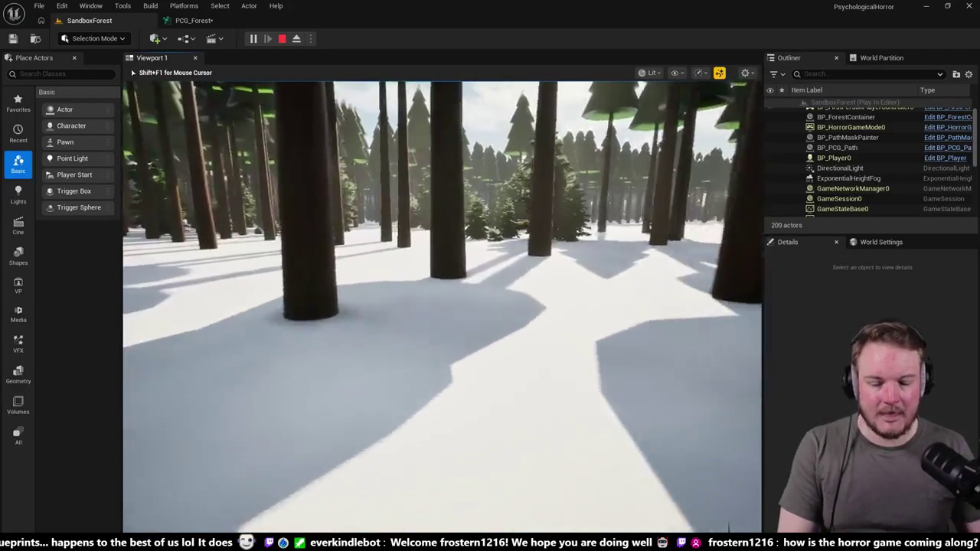
key(w)
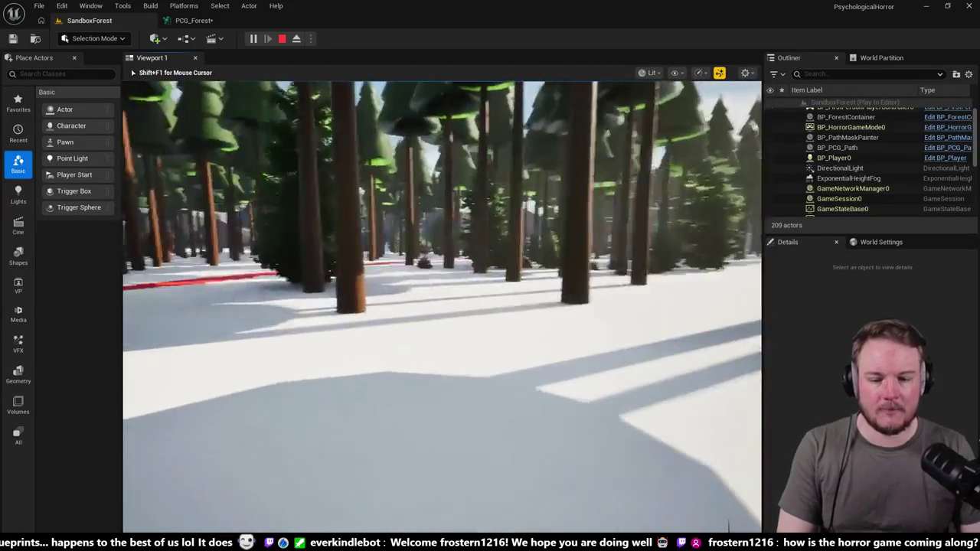
key(w)
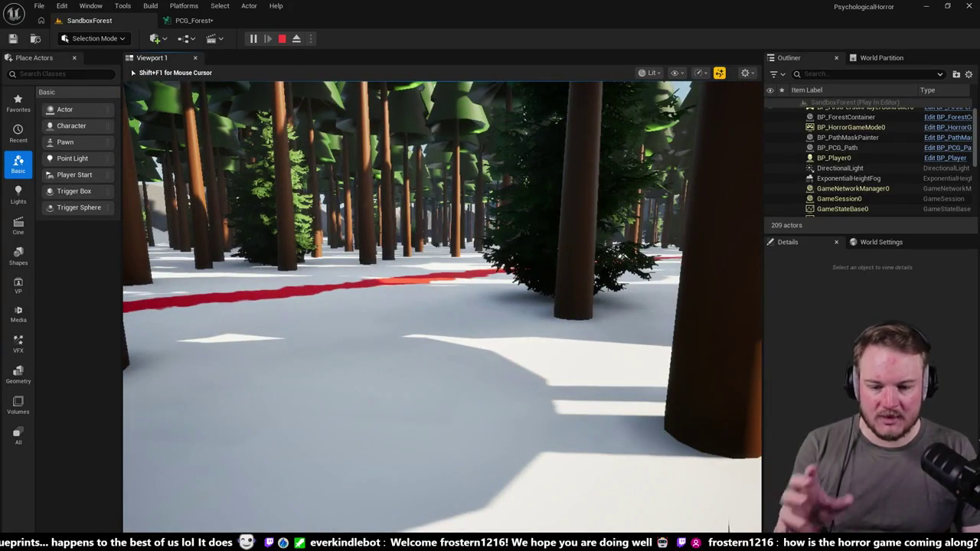
key(w)
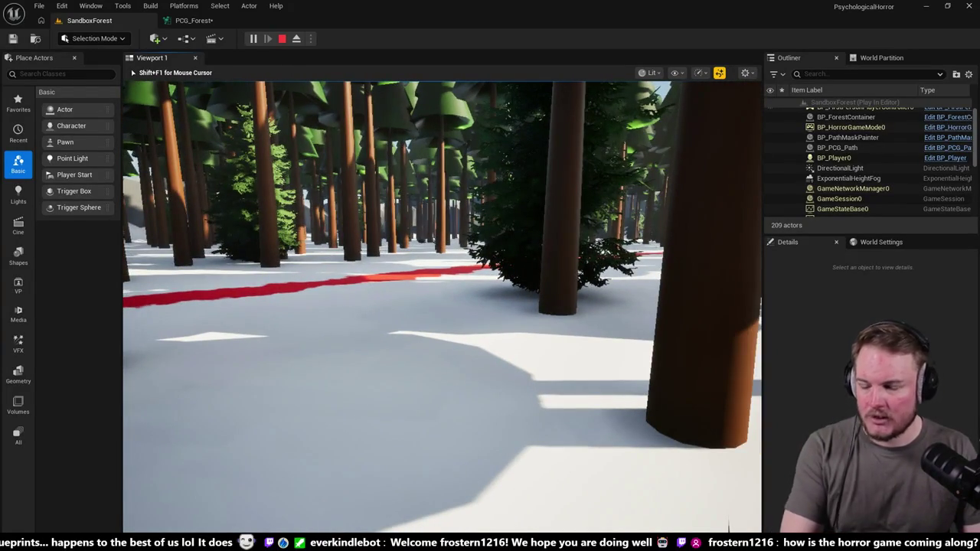
key(w)
key(w)
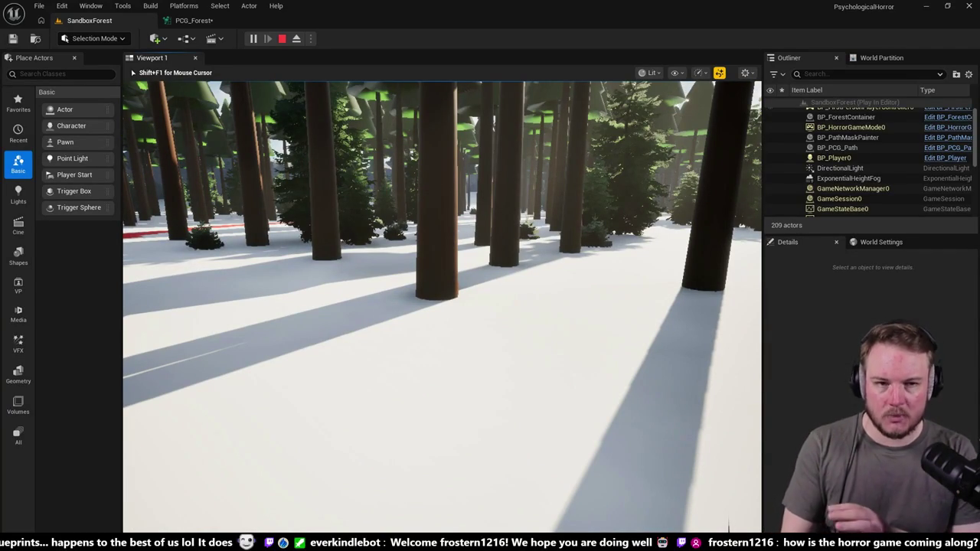
key(w)
key(w)
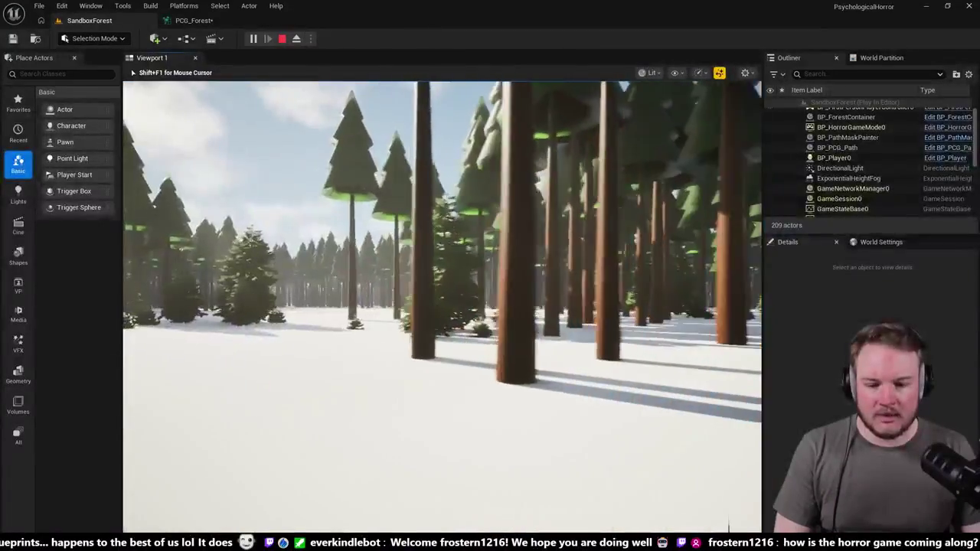
key(w)
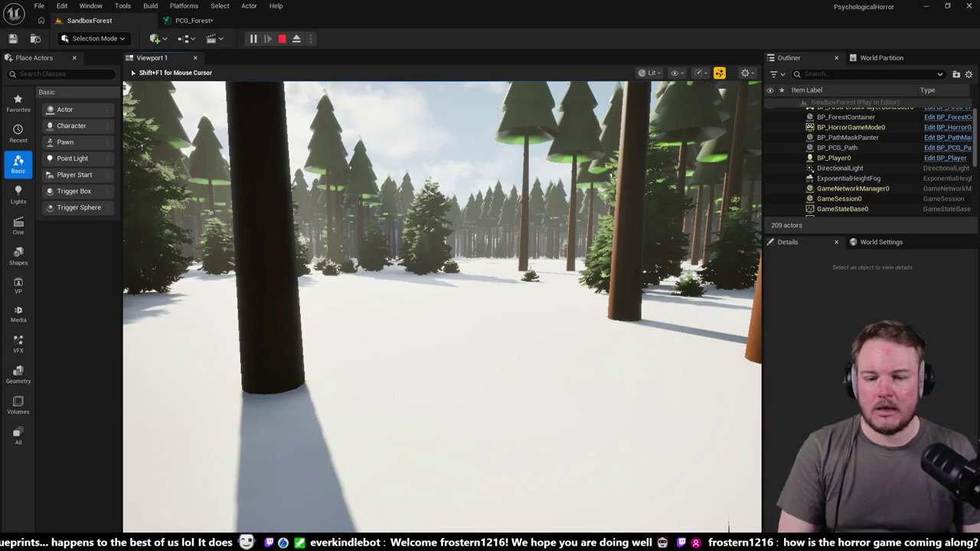
key(w)
key(Escape)
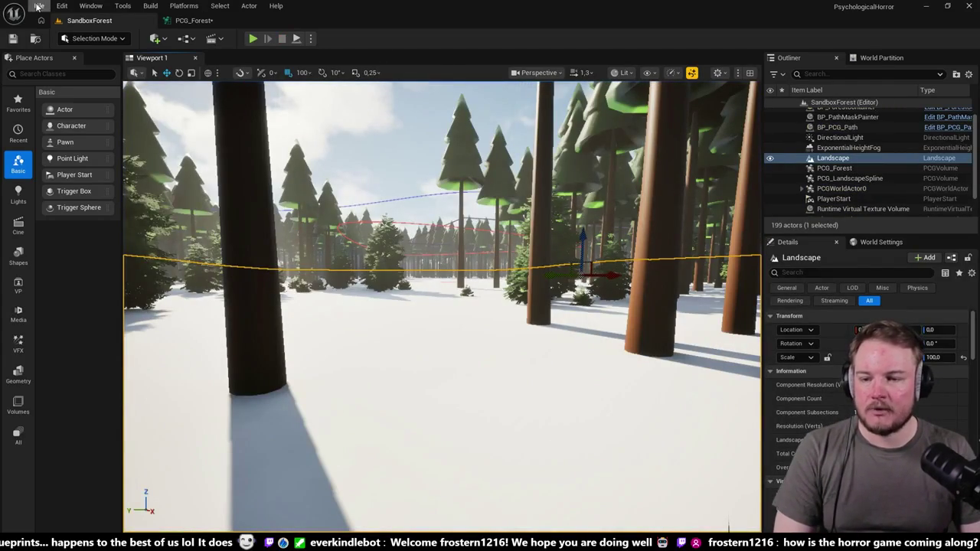
Step: Load the AssetZoo level from File > Recent Levels
click(38, 6)
mouse_move(179, 78)
click(218, 88)
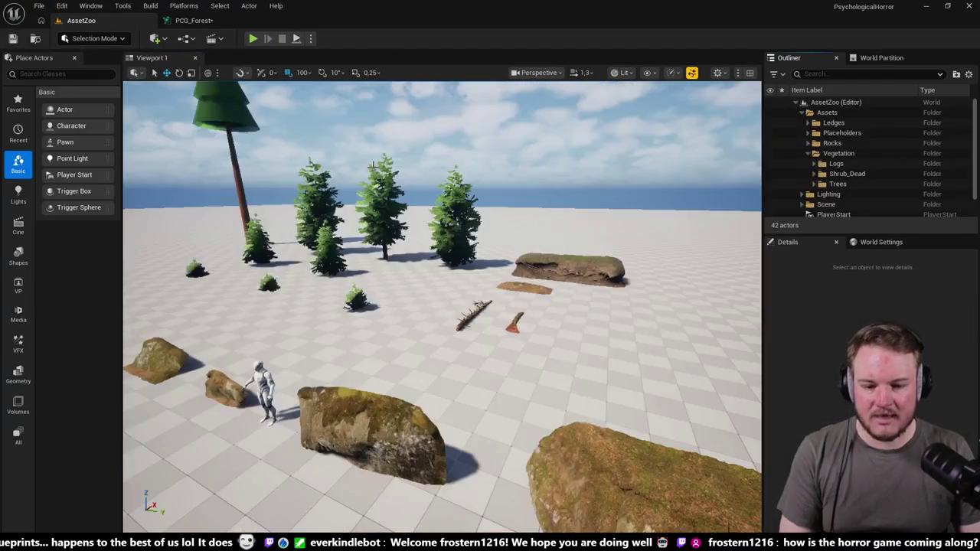
Step: Fly around AssetZoo to view its fir trees, rocks and mannequin
scroll(202, 168, down, 2)
key(w)
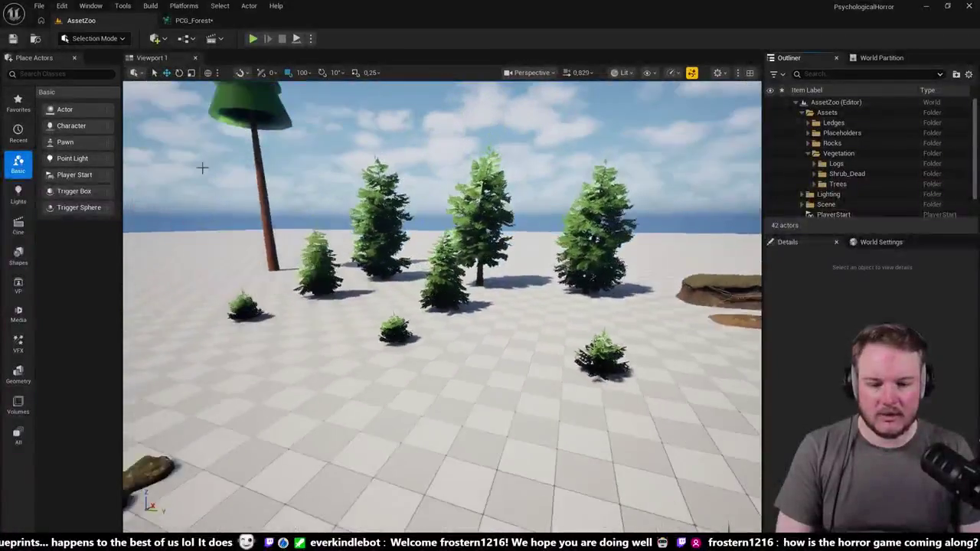
mouse_move(202, 168)
mouse_down()
mouse_move(366, 88)
mouse_move(376, 94)
mouse_move(179, 86)
mouse_move(160, 143)
mouse_move(297, 117)
mouse_up()
mouse_move(169, 167)
mouse_down()
mouse_move(180, 184)
mouse_move(165, 176)
mouse_move(169, 167)
mouse_up()
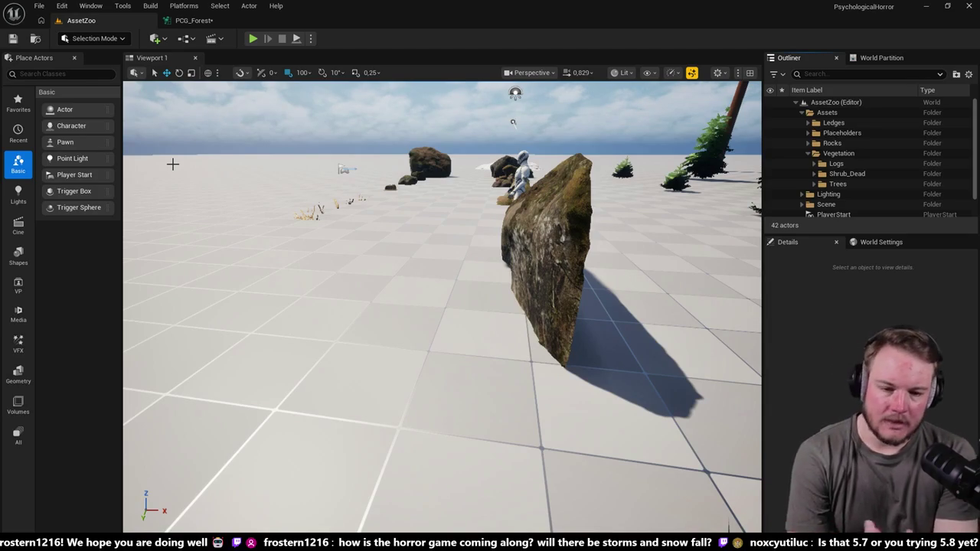
drag(173, 164, 402, 158)
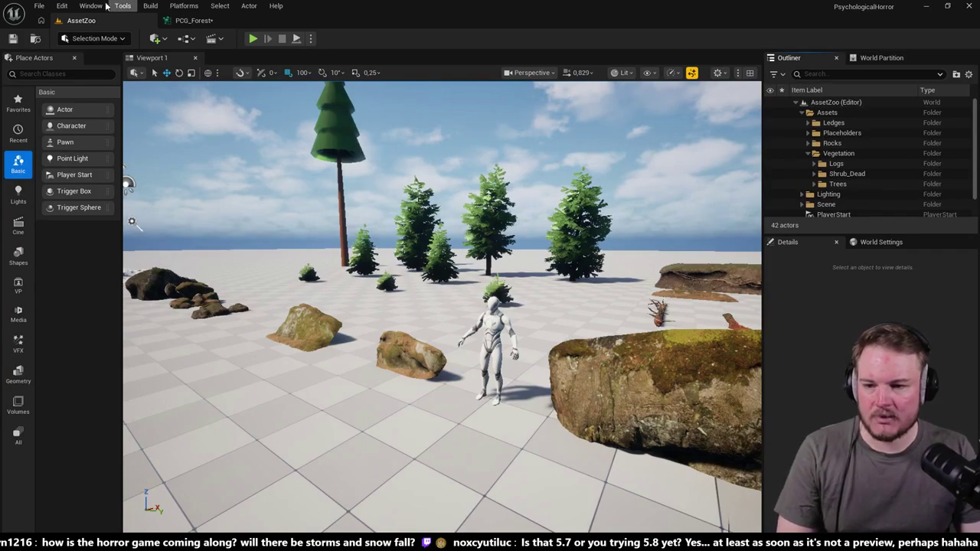
click(39, 5)
Step: Reload SandboxForest from Recent Levels and fly into the fir forest
mouse_move(76, 67)
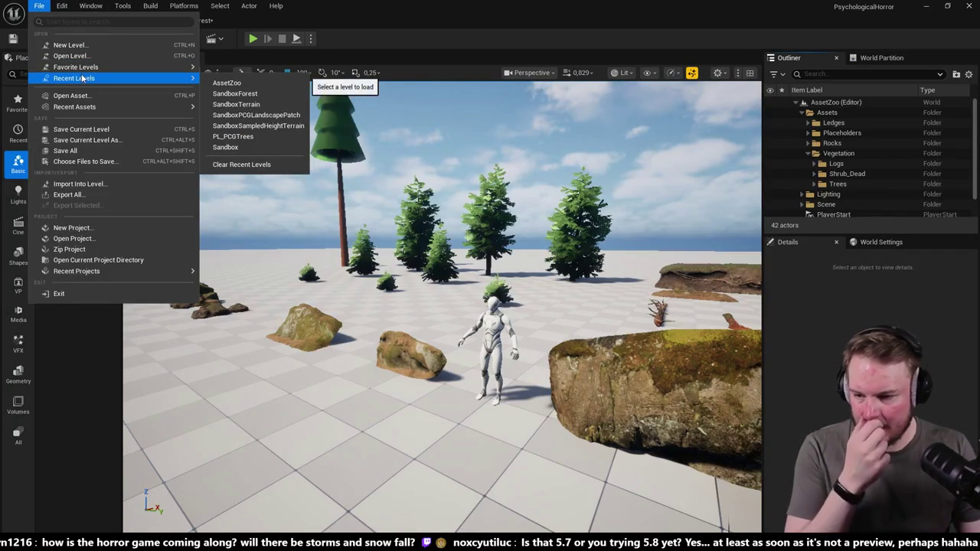
click(247, 92)
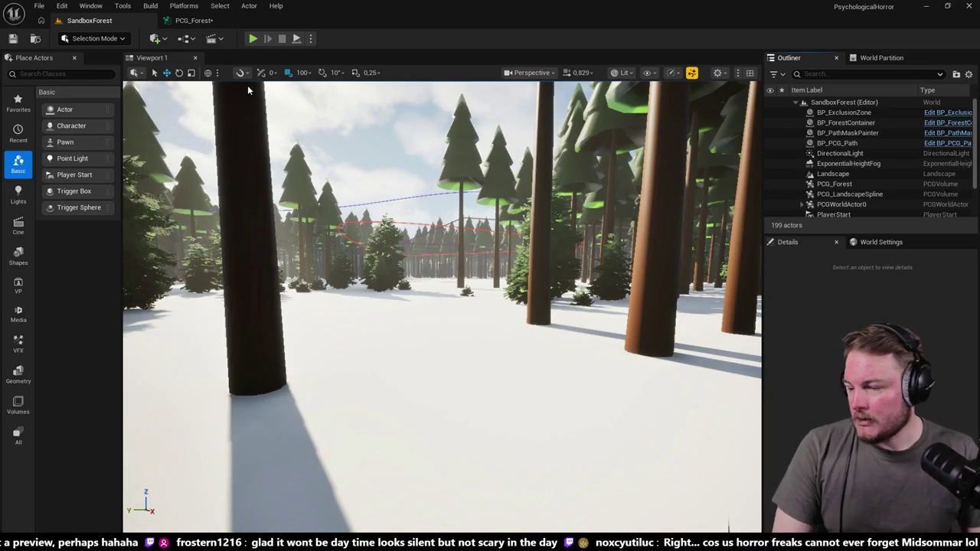
mouse_move(247, 90)
mouse_down()
mouse_move(230, 77)
mouse_move(261, 115)
mouse_move(249, 112)
mouse_up()
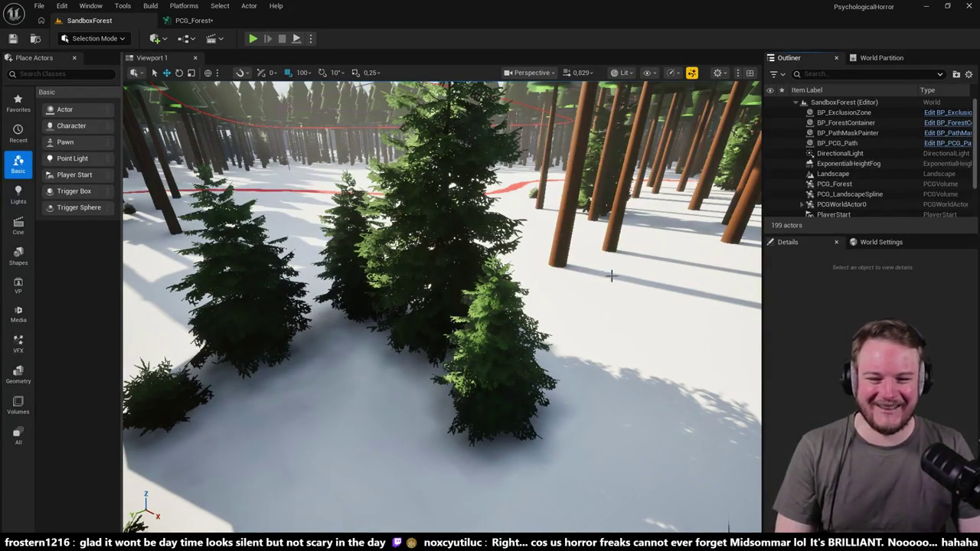
Step: Select BP_ForestContainer and frame the whole forest island in the viewport
scroll(623, 276, down, 5)
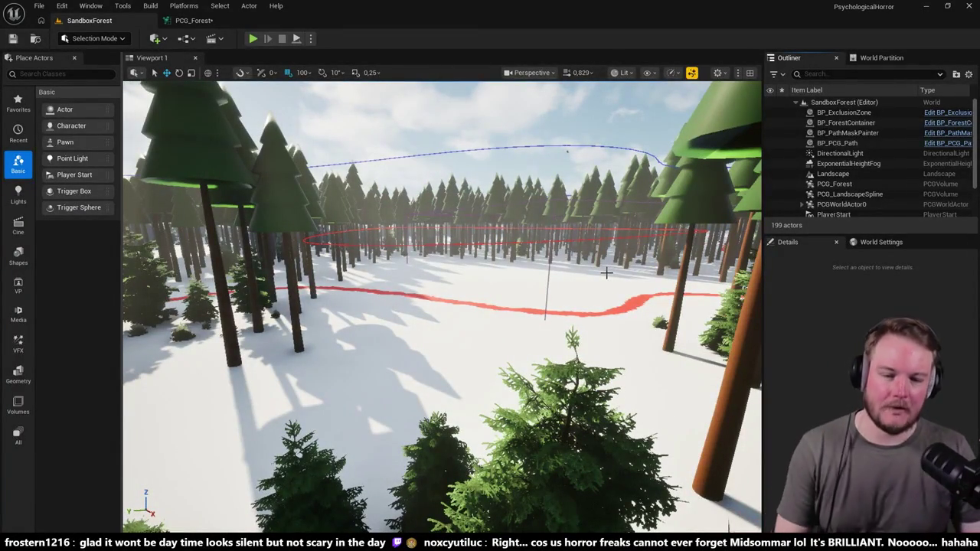
scroll(606, 272, up, 10)
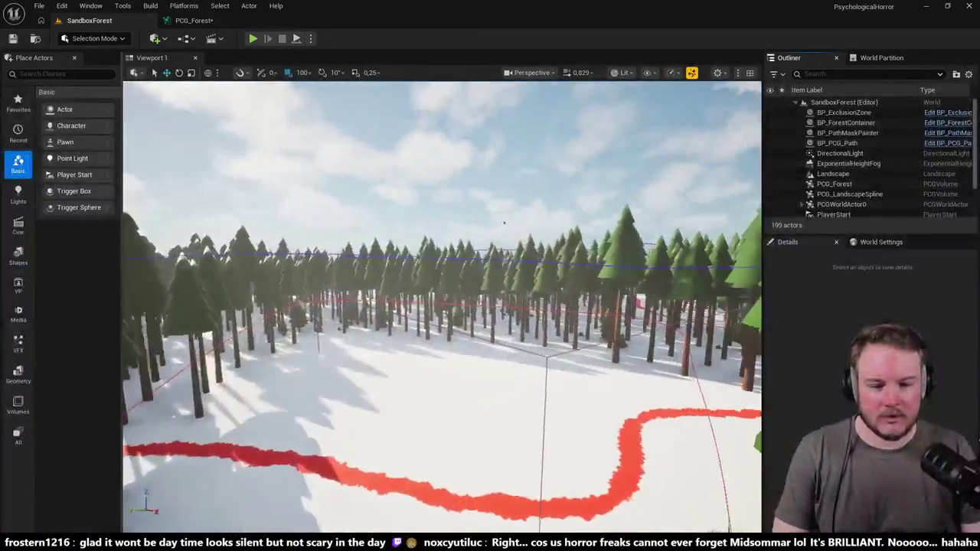
scroll(504, 223, down, 5)
click(485, 232)
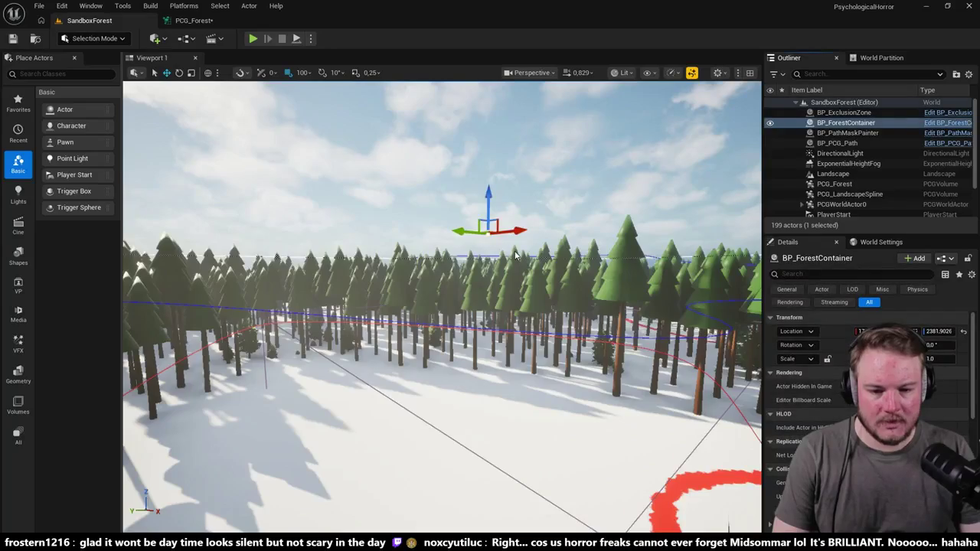
key(f)
drag(515, 251, 518, 239)
Step: Fly down through the generated firs near the red path for a closer look
scroll(443, 306, up, 10)
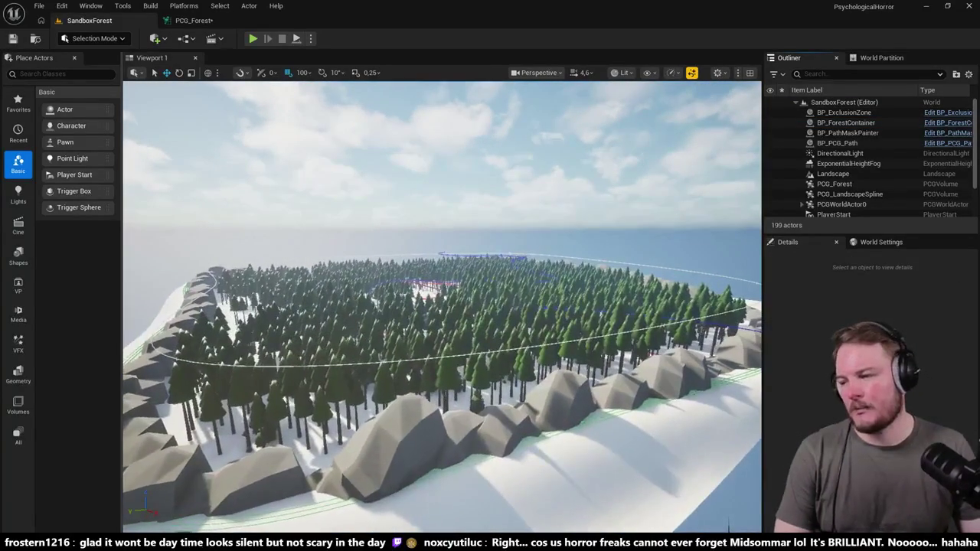
scroll(442, 307, up, 1)
scroll(443, 307, up, 5)
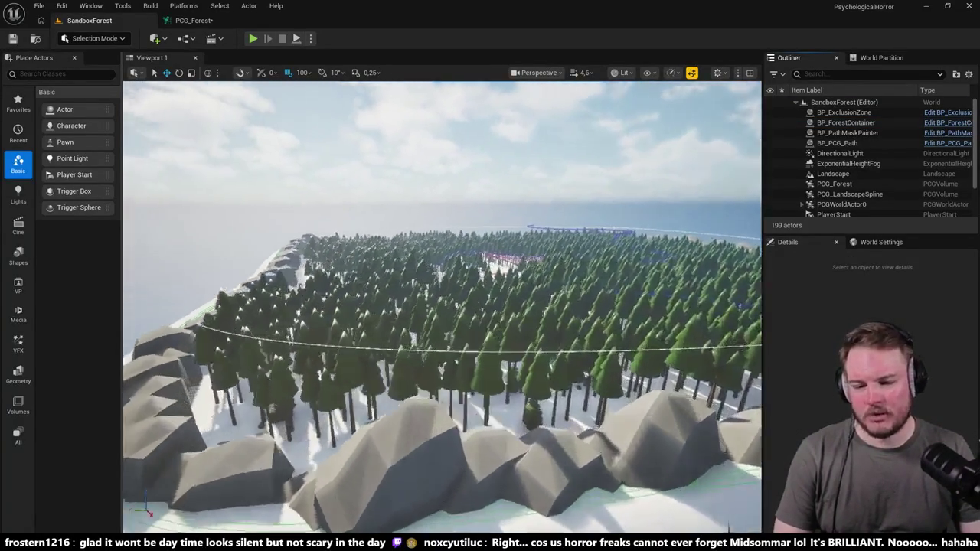
scroll(442, 307, up, 5)
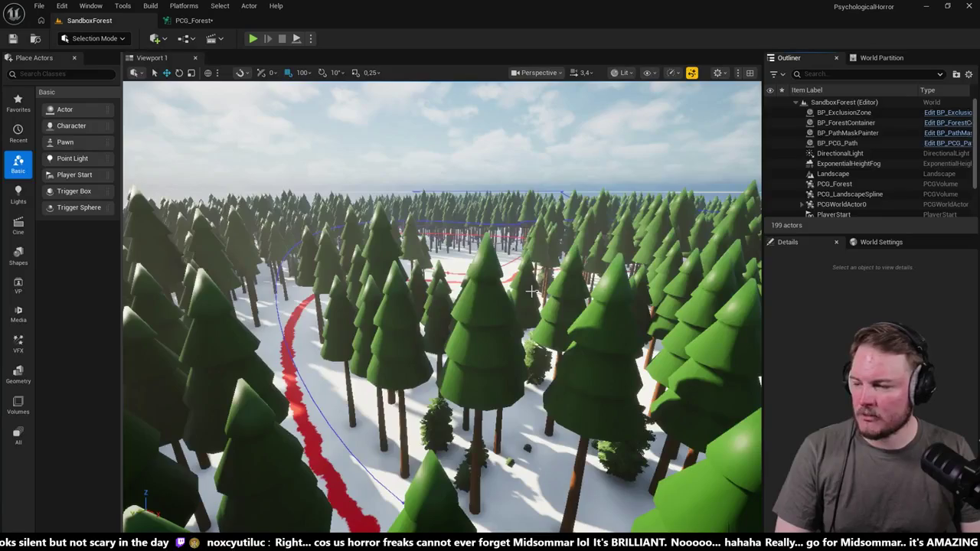
mouse_move(531, 292)
mouse_down()
mouse_move(510, 234)
mouse_move(521, 279)
mouse_up()
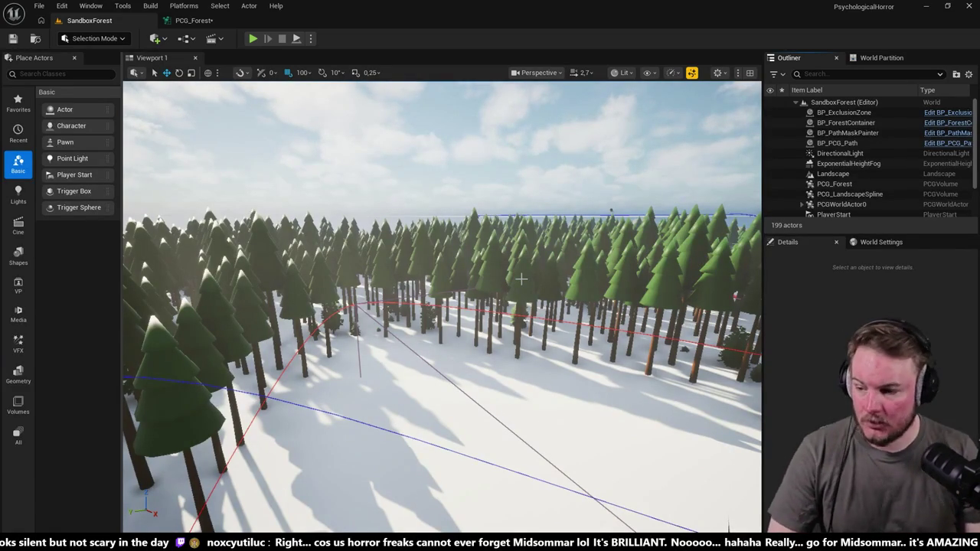
mouse_move(460, 367)
mouse_down()
mouse_move(458, 242)
mouse_move(406, 195)
mouse_move(312, 151)
mouse_up()
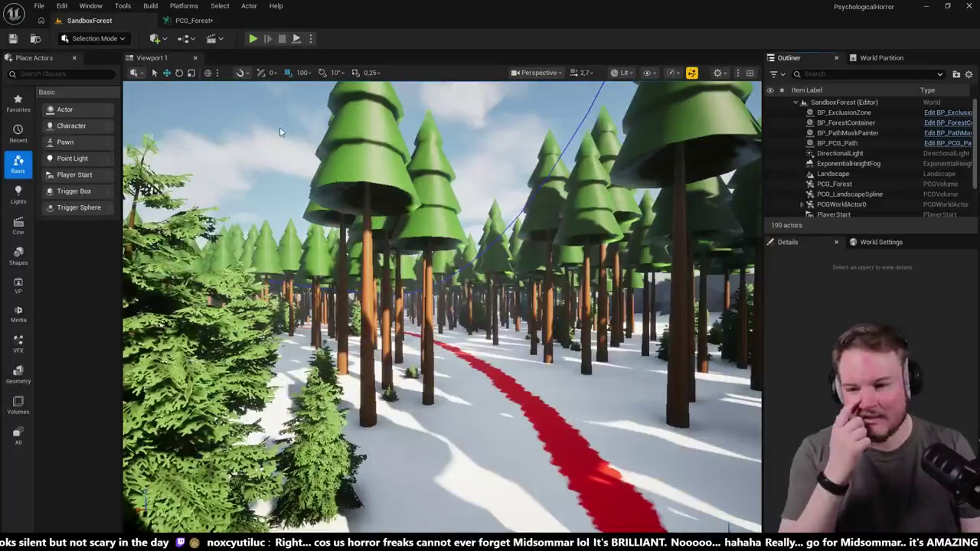
click(194, 20)
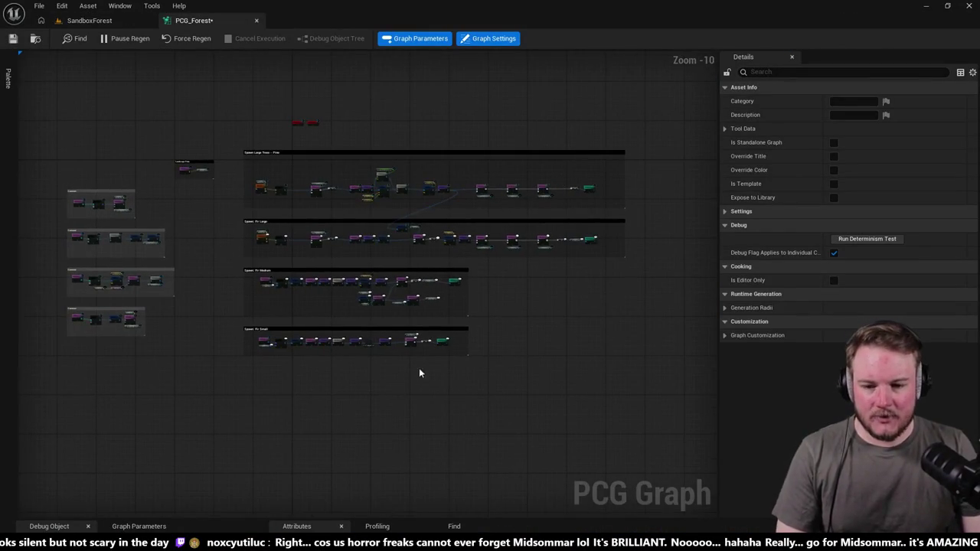
Step: Pan the PCG_Forest graph to centre its four black spawn groups
drag(419, 375, 454, 387)
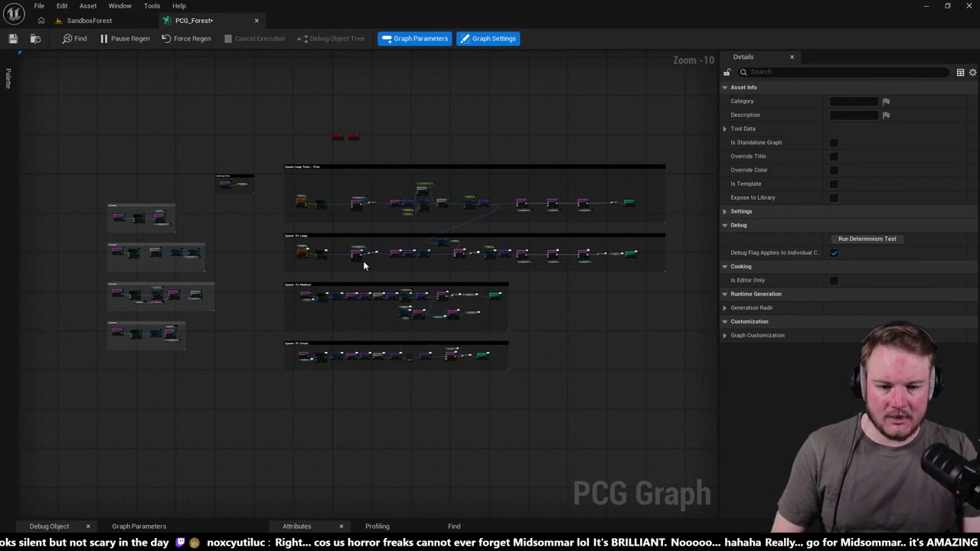
drag(573, 376, 573, 306)
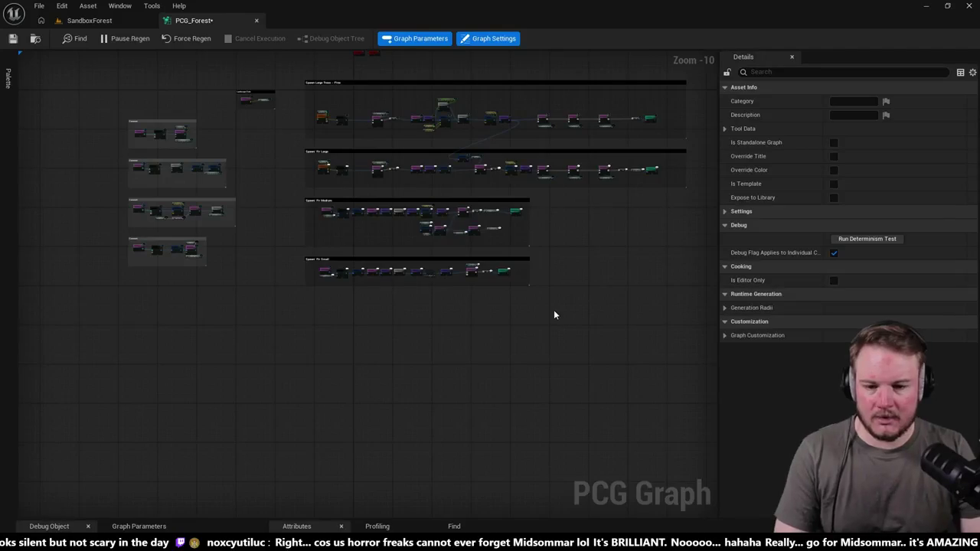
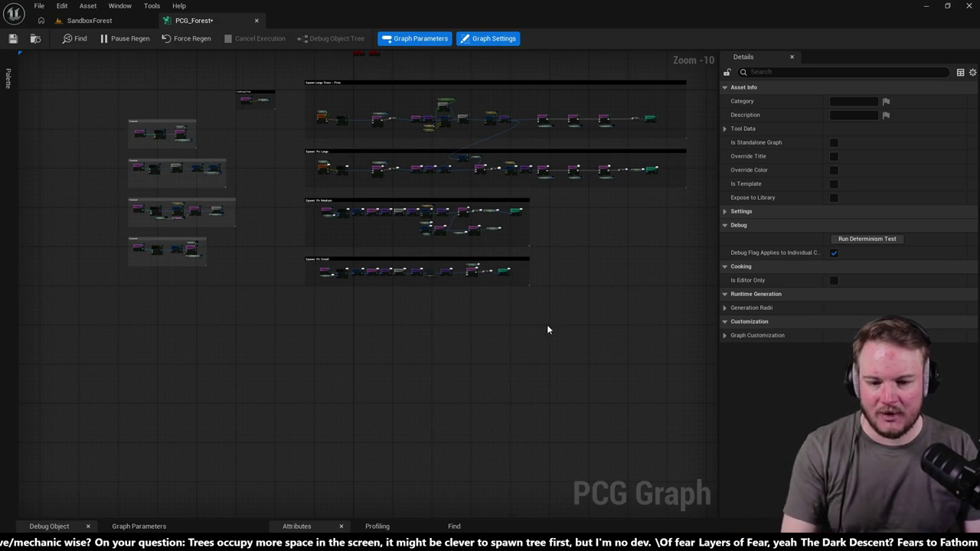
Step: Move the Fir Large, Medium and Small spawn groups higher and centre the Fir Medium group
scroll(490, 299, up, 4)
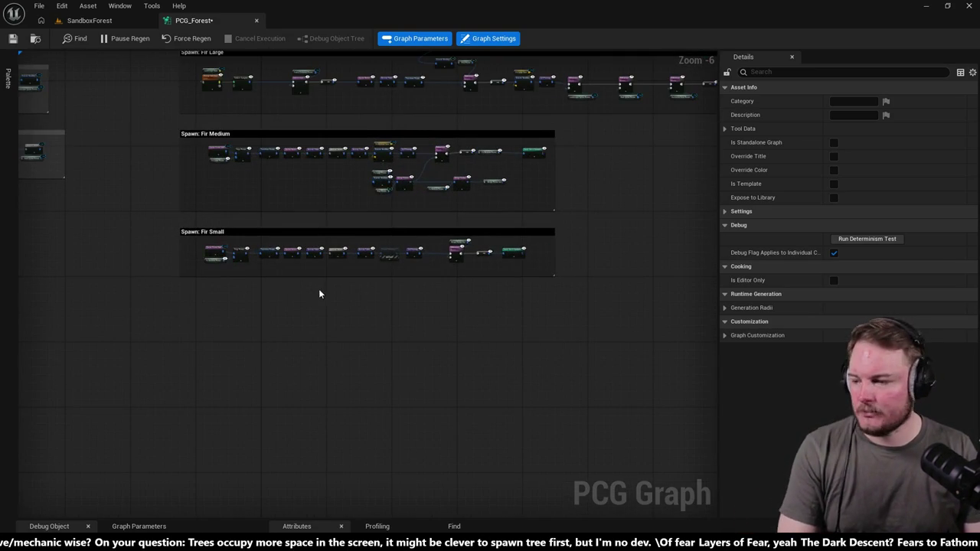
scroll(431, 304, up, 2)
scroll(374, 360, down, 2)
drag(350, 376, 322, 356)
drag(281, 445, 277, 453)
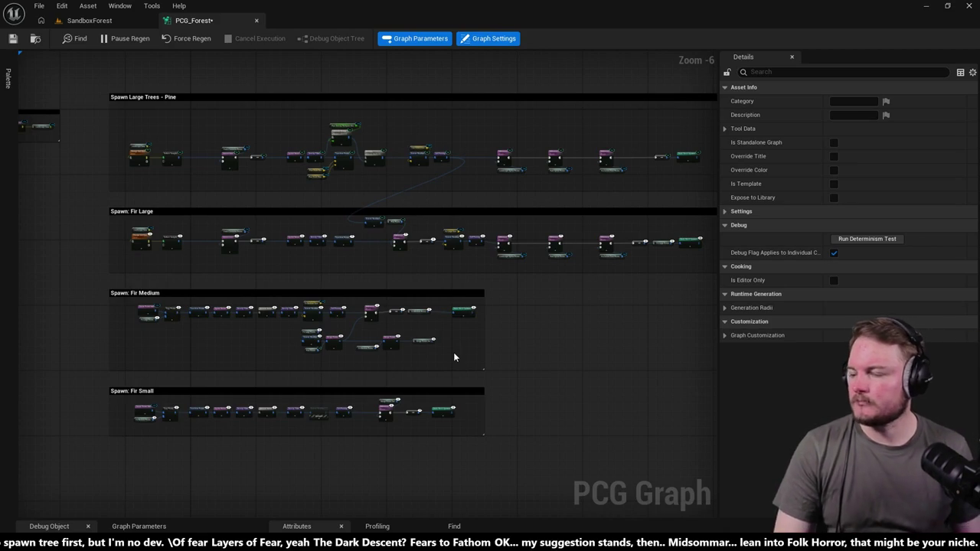
mouse_move(576, 348)
mouse_down()
mouse_move(599, 224)
mouse_move(608, 225)
mouse_move(588, 312)
mouse_up()
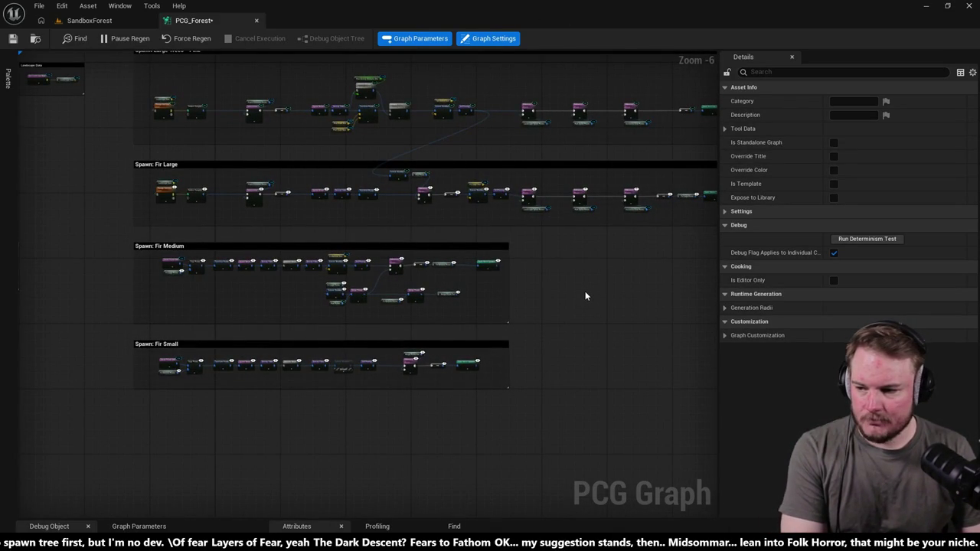
drag(585, 296, 587, 250)
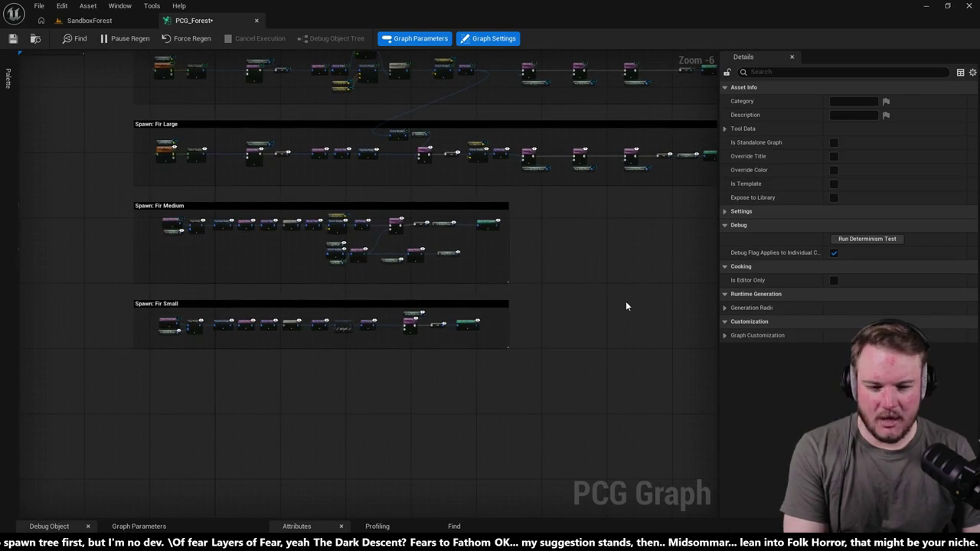
scroll(626, 308, up, 1)
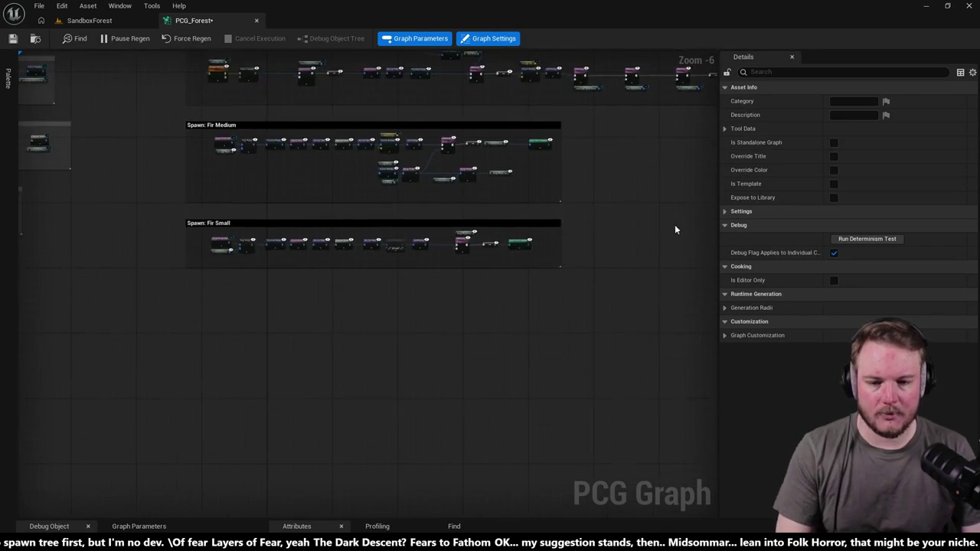
scroll(300, 341, up, 1)
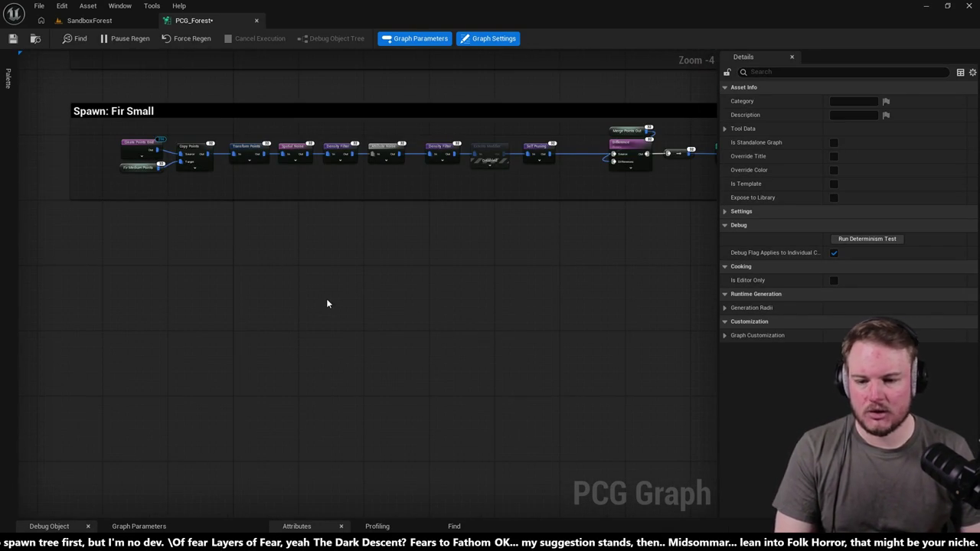
right_click(327, 302)
click(274, 263)
scroll(431, 288, down, 4)
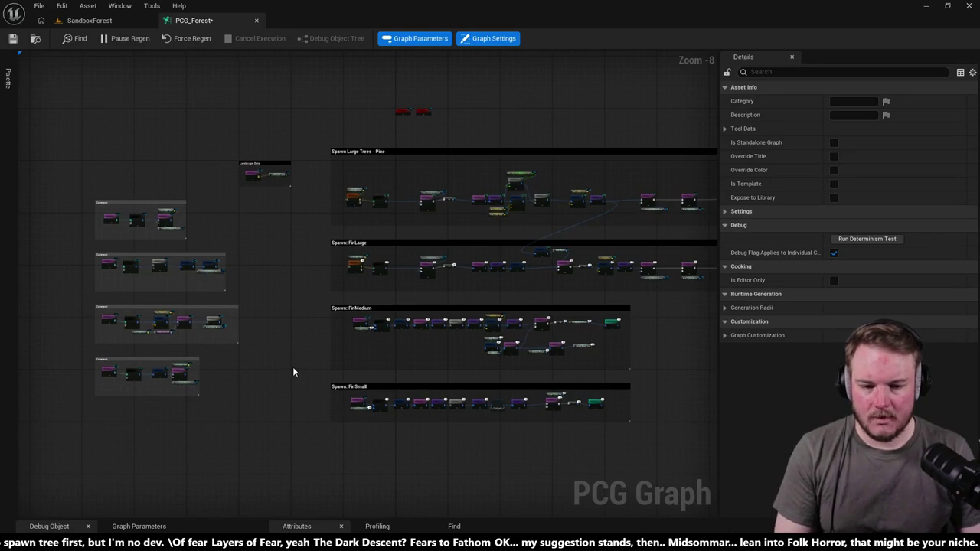
mouse_move(521, 325)
mouse_down()
mouse_move(328, 300)
mouse_move(344, 269)
mouse_up()
scroll(398, 289, up, 3)
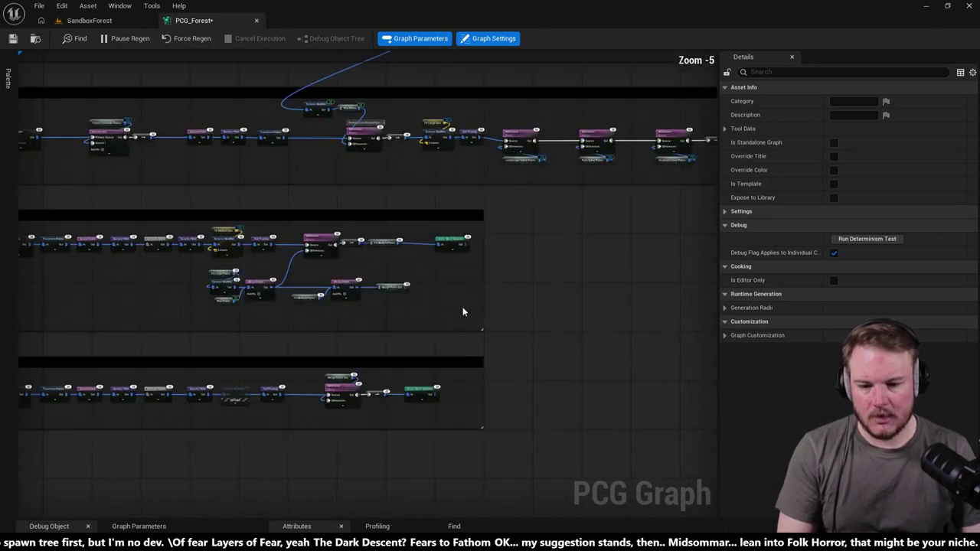
scroll(468, 308, up, 2)
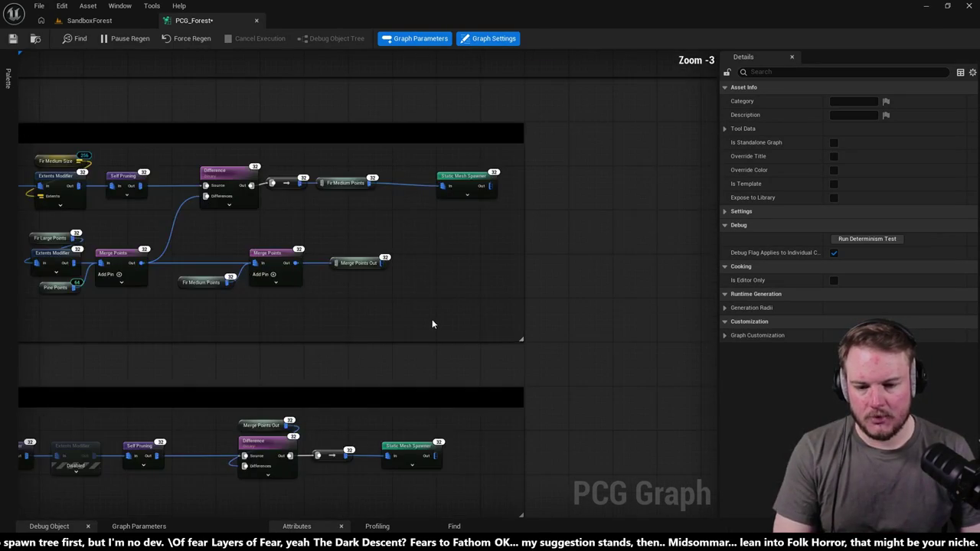
Step: Duplicate the Merge Points node and wire the merged points and Fir Small output into it
click(268, 253)
key(ctrl+c)
key(ctrl+v)
drag(383, 263, 442, 268)
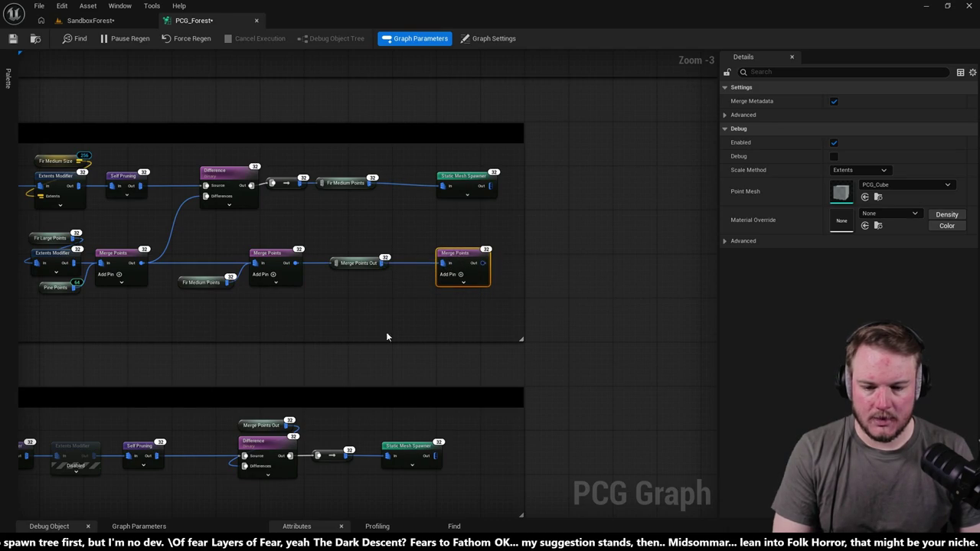
mouse_move(346, 456)
mouse_down()
mouse_move(439, 268)
mouse_move(316, 250)
mouse_move(452, 242)
mouse_up()
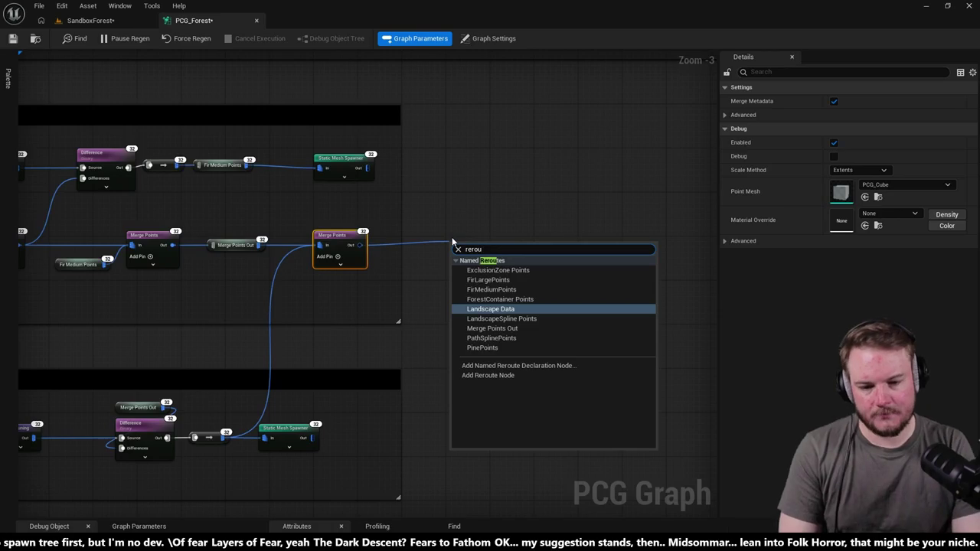
Step: Add a Named Reroute Declaration called Tree Points after the new merge node
key(Down)
key(Down)
key(Down)
key(Return)
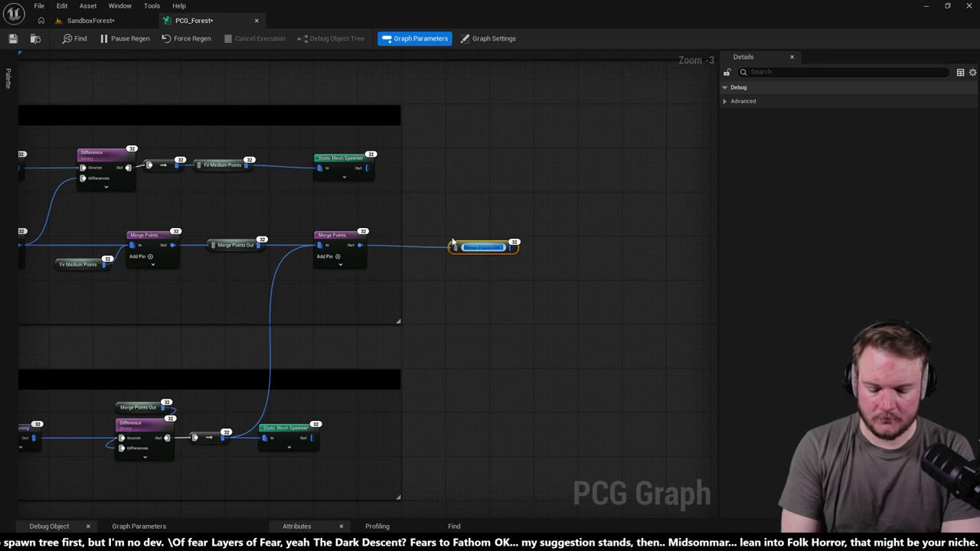
text(Trees Points)
key(Return)
click(481, 382)
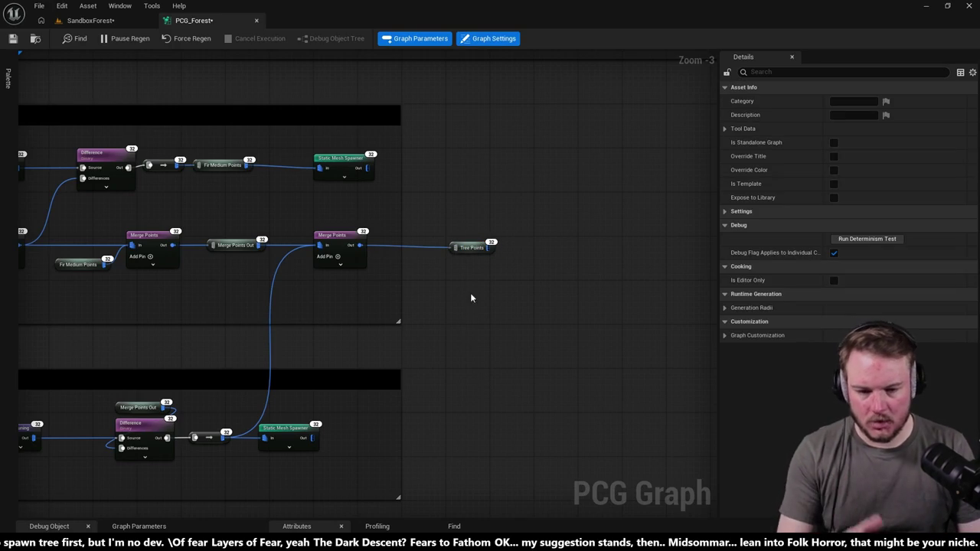
drag(472, 248, 457, 244)
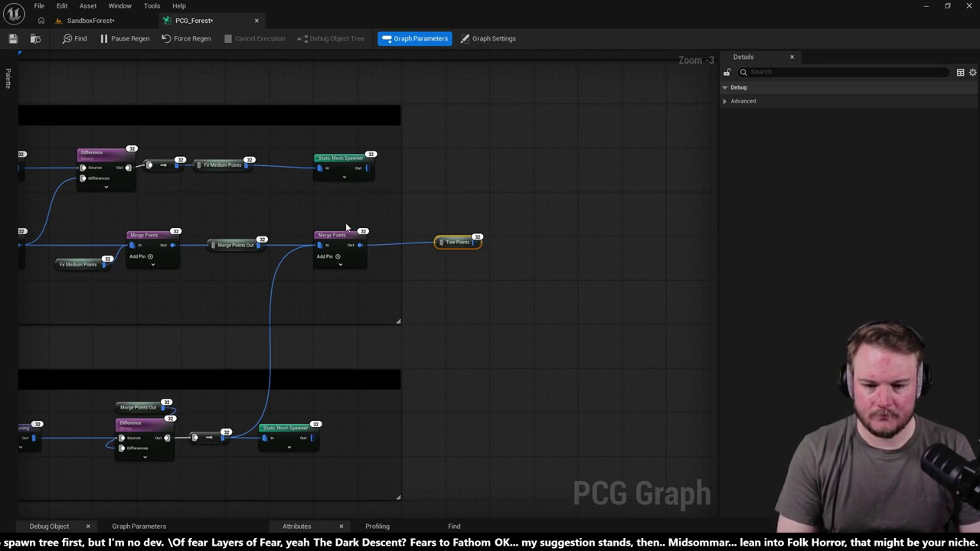
Step: Line up the new Merge Points node and Tree Points in one row
drag(313, 225, 492, 263)
drag(416, 245, 474, 198)
drag(375, 178, 563, 214)
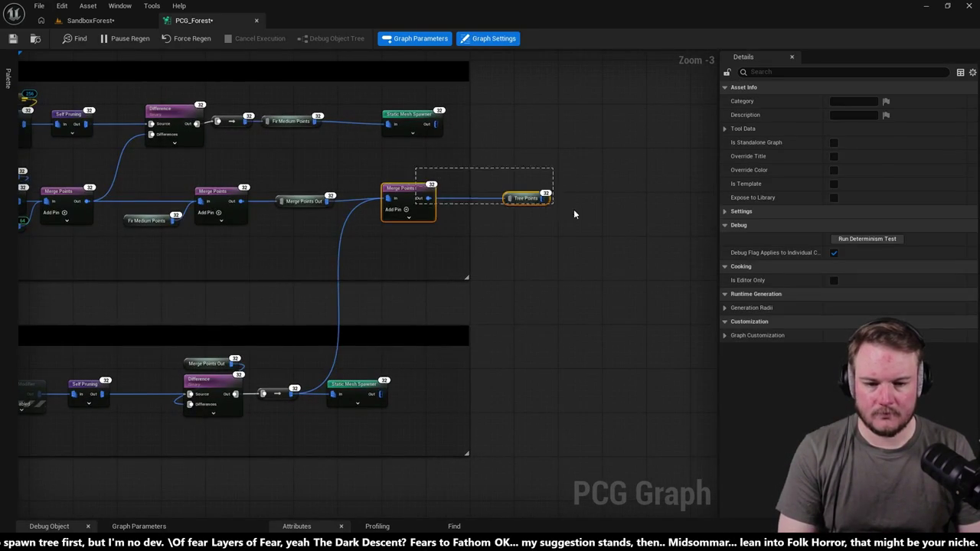
drag(415, 186, 415, 189)
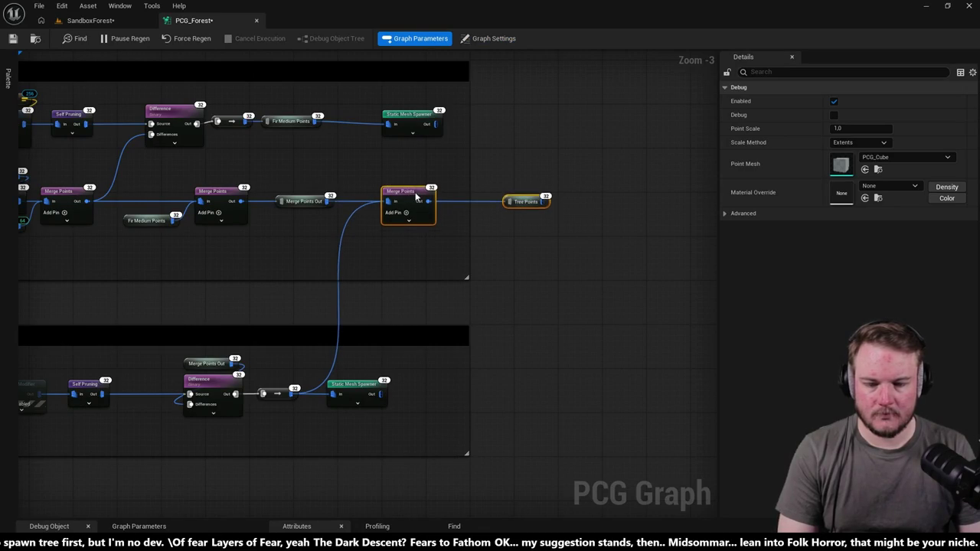
click(510, 305)
scroll(511, 305, down, 8)
scroll(351, 287, up, 3)
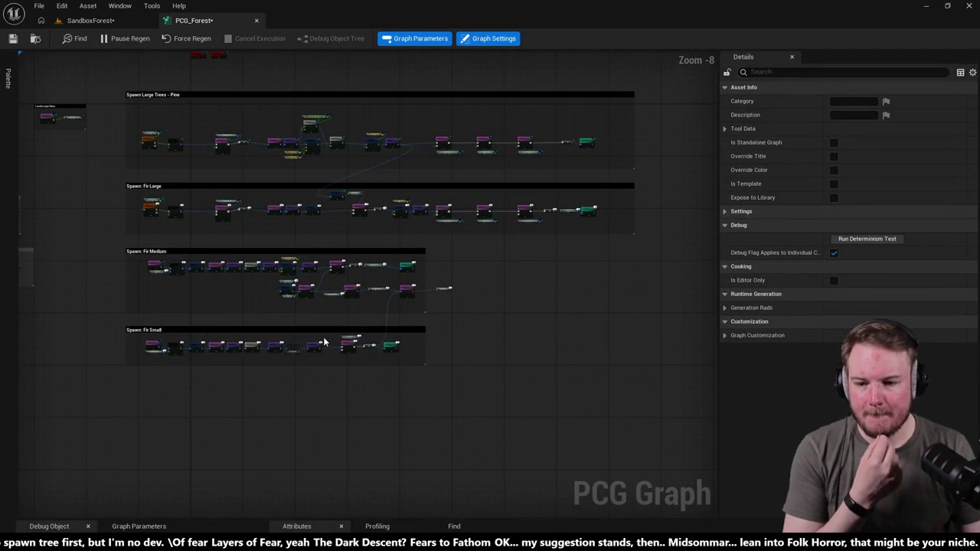
drag(323, 342, 418, 263)
scroll(289, 308, up, 3)
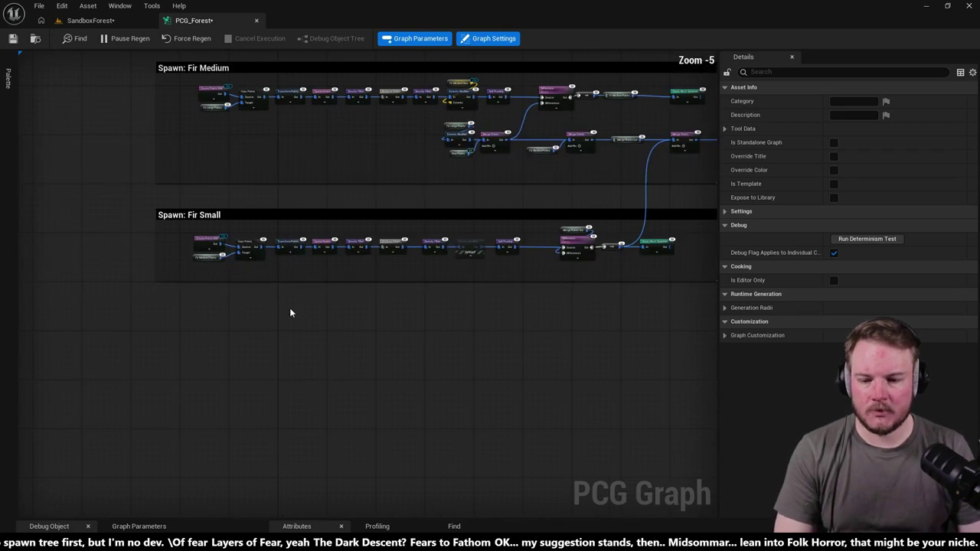
scroll(229, 314, up, 2)
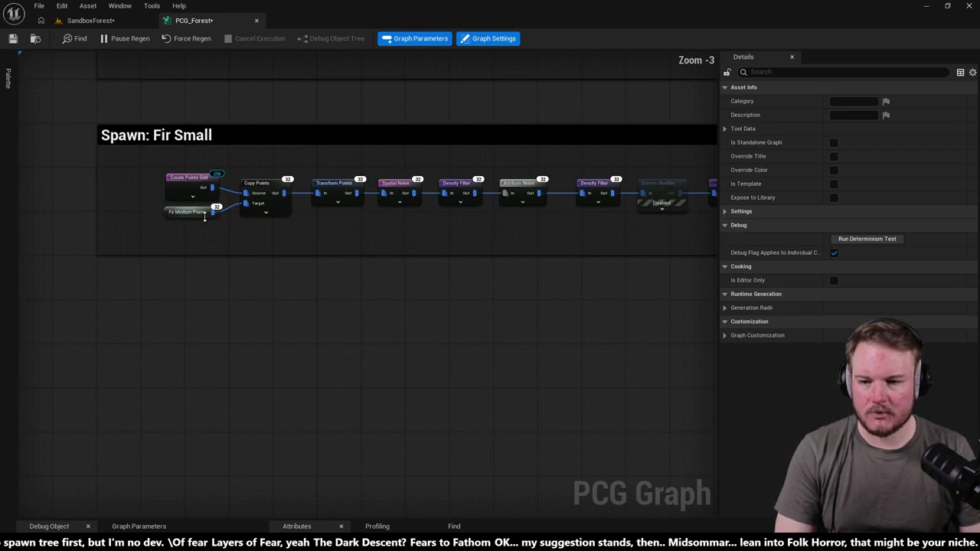
Step: Save SandboxForest, load AssetZoo from Recent Levels, and fly the camera toward its rocks
click(85, 20)
click(39, 7)
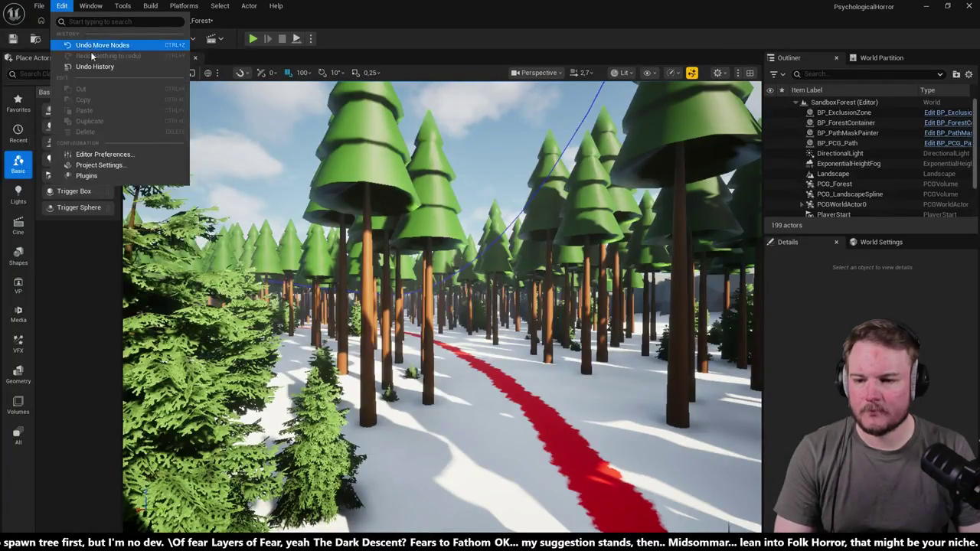
mouse_move(122, 78)
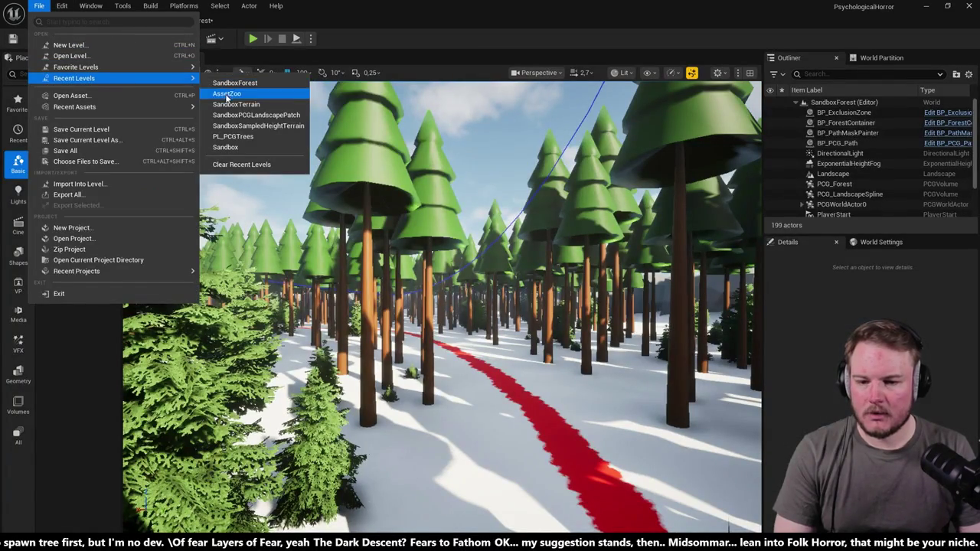
click(227, 93)
click(520, 396)
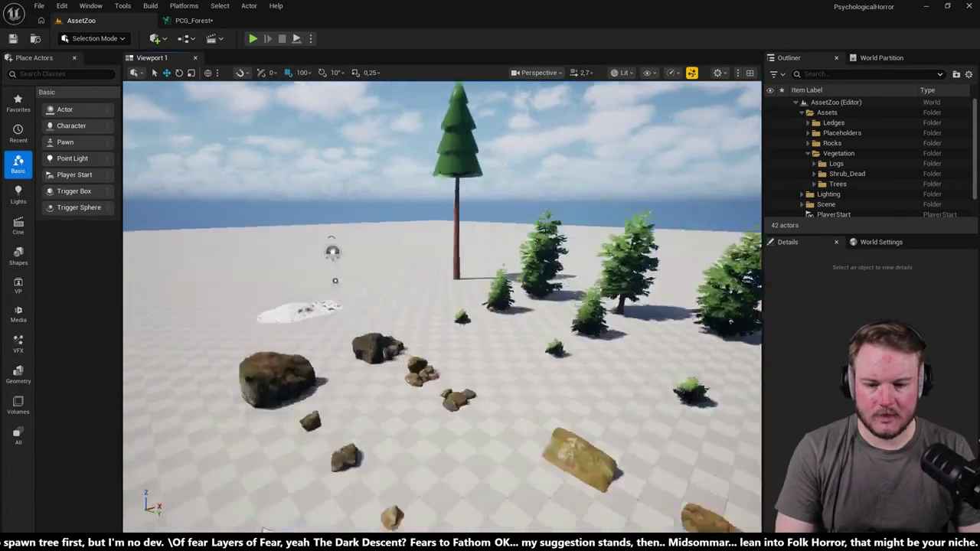
mouse_move(443, 306)
mouse_down()
mouse_move(443, 353)
mouse_move(475, 337)
mouse_up()
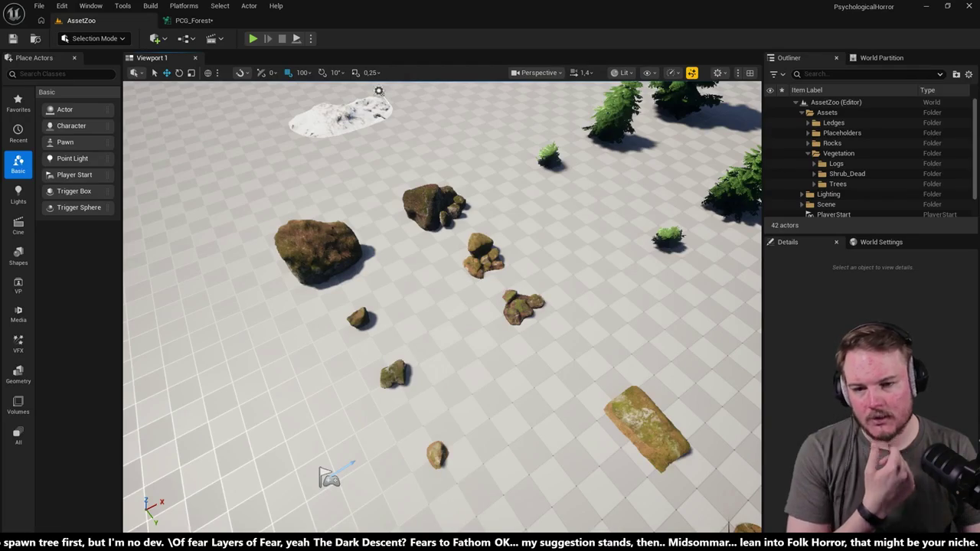
click(326, 248)
key(f)
mouse_move(443, 306)
mouse_down()
mouse_move(690, 306)
mouse_move(758, 99)
mouse_up()
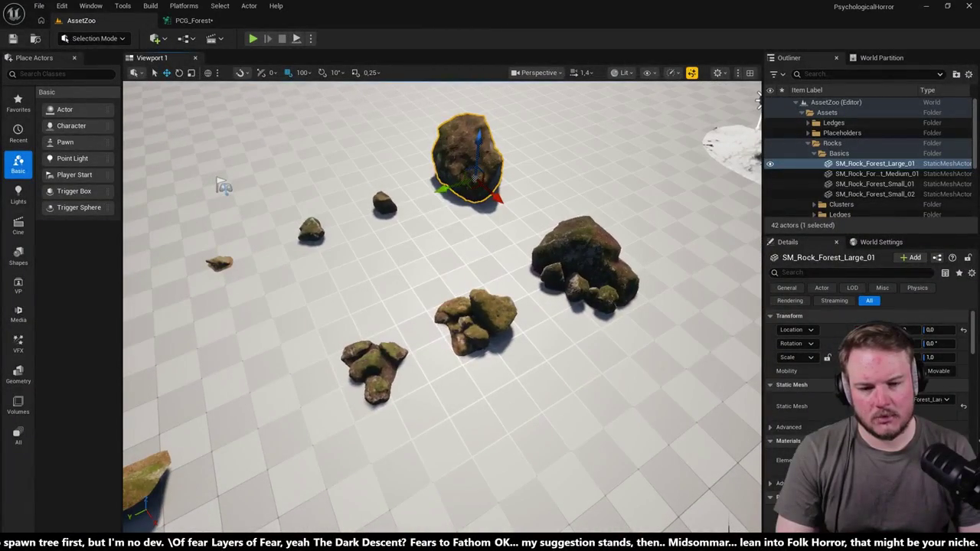
drag(328, 235, 328, 235)
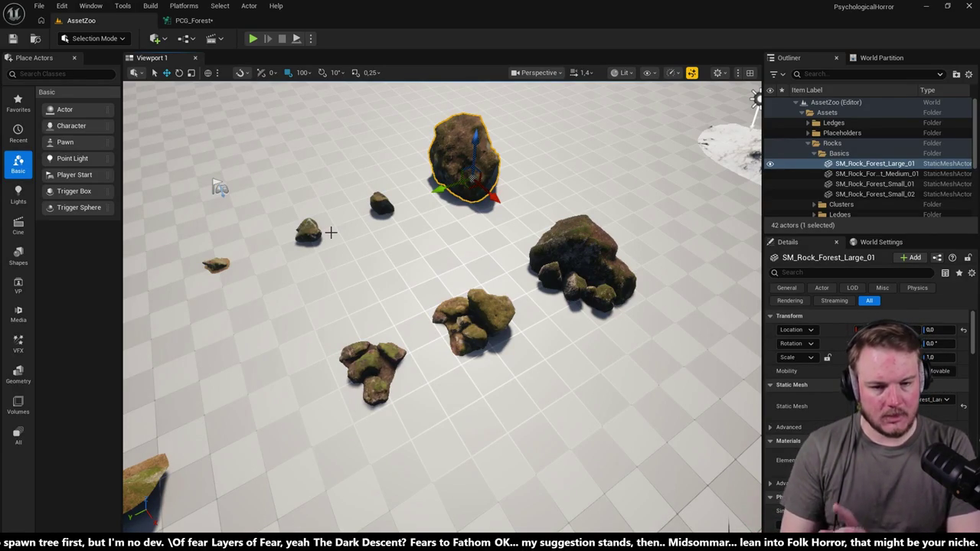
scroll(383, 199, up, 5)
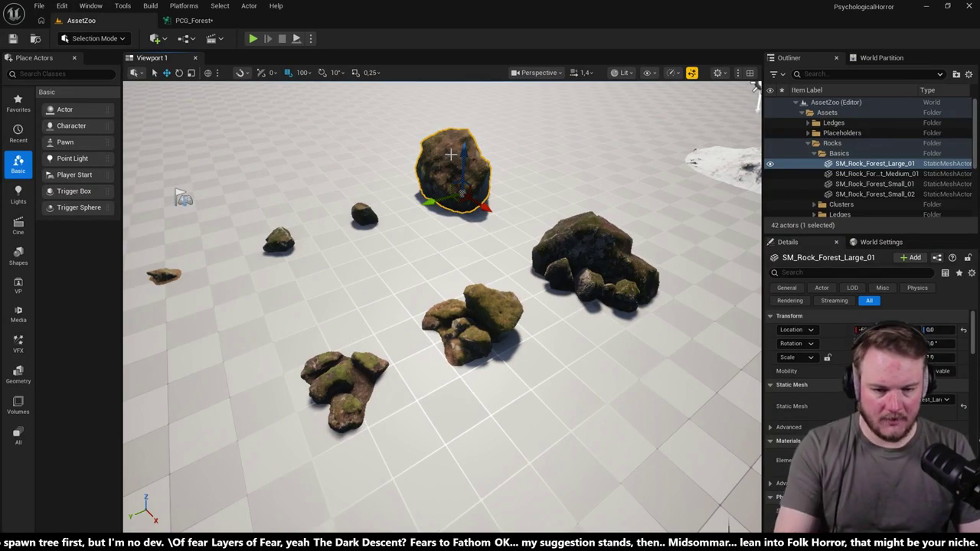
click(598, 224)
ctrl+click(480, 175)
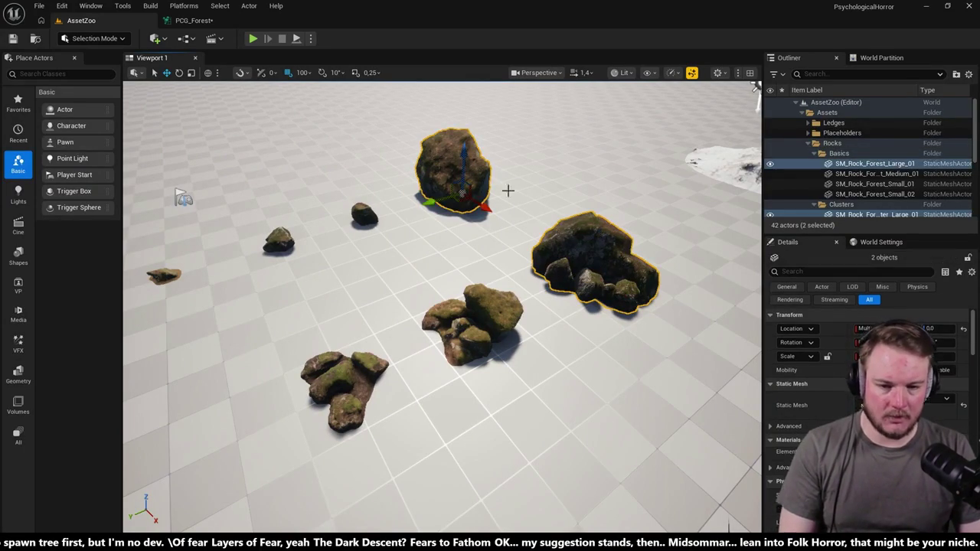
click(451, 326)
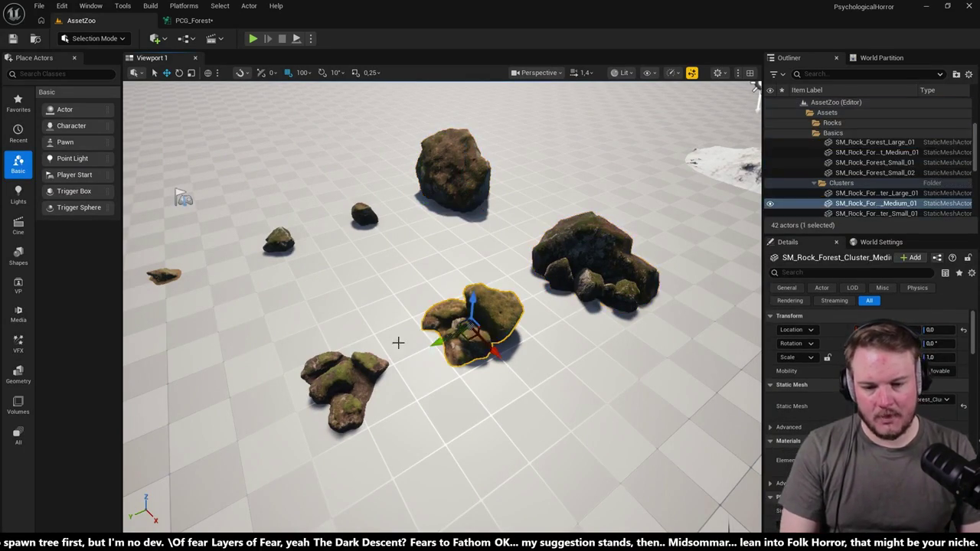
ctrl+click(327, 395)
click(368, 215)
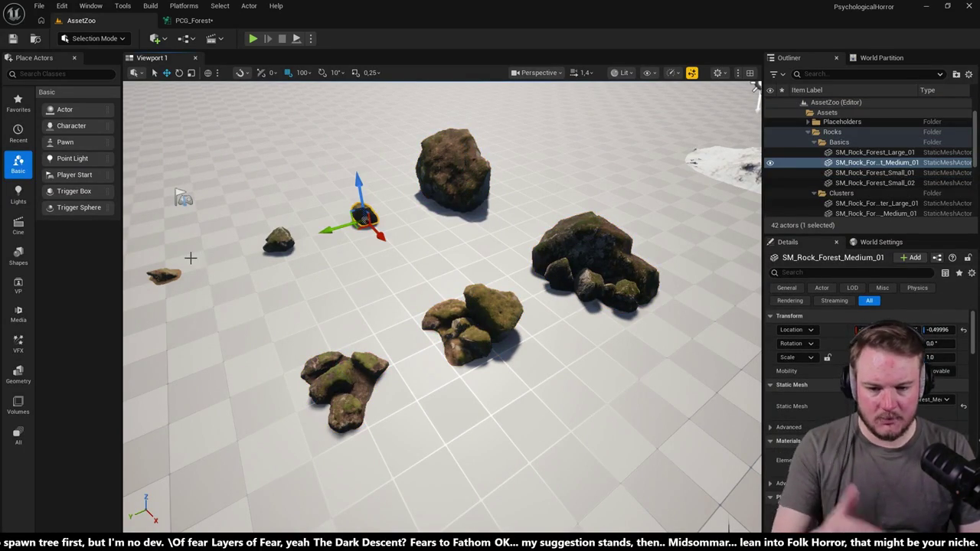
click(445, 200)
ctrl+click(606, 281)
ctrl+click(492, 328)
ctrl+click(349, 365)
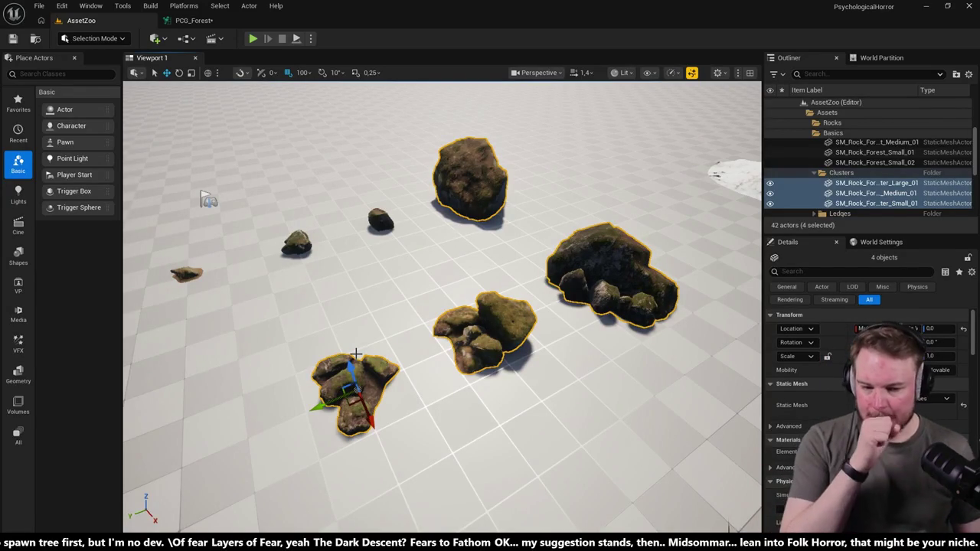
scroll(383, 302, down, 3)
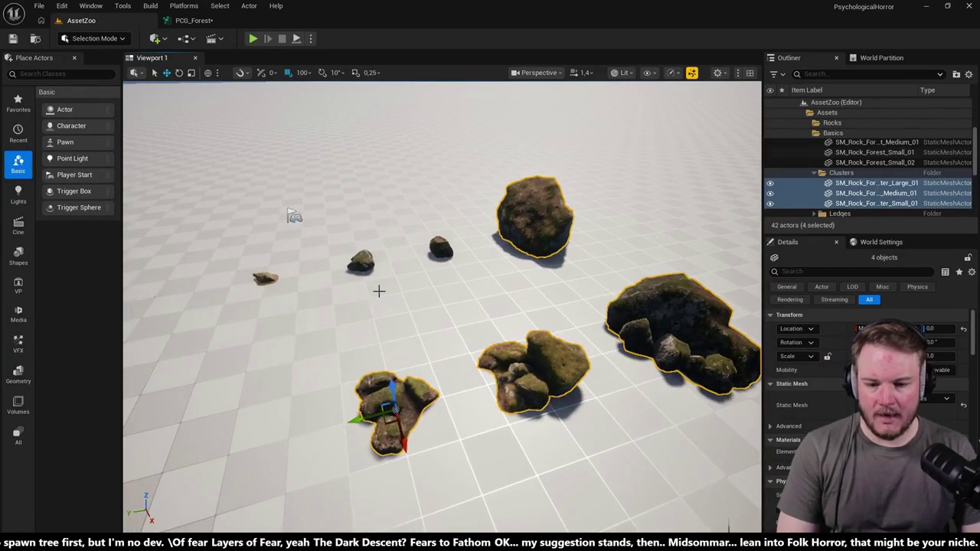
click(362, 264)
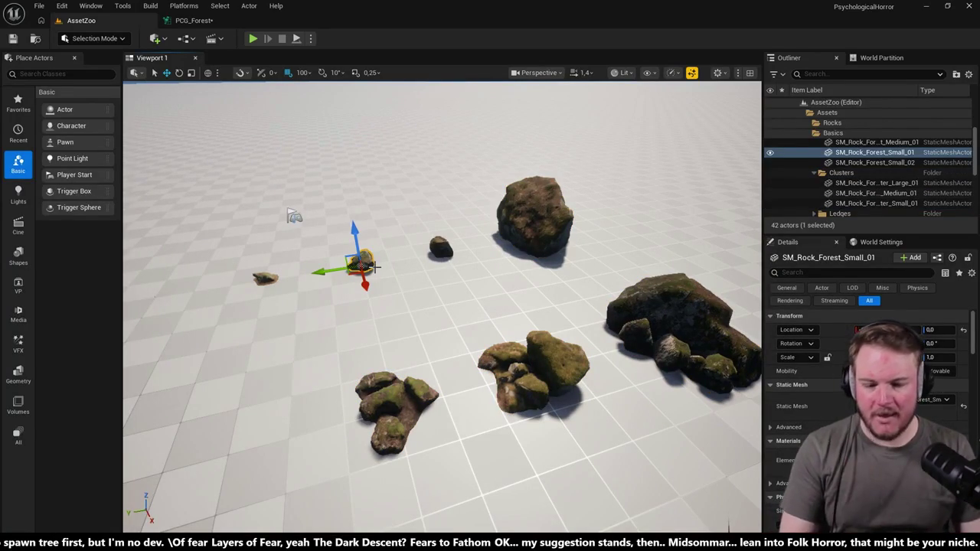
drag(519, 280, 421, 206)
drag(430, 130, 403, 105)
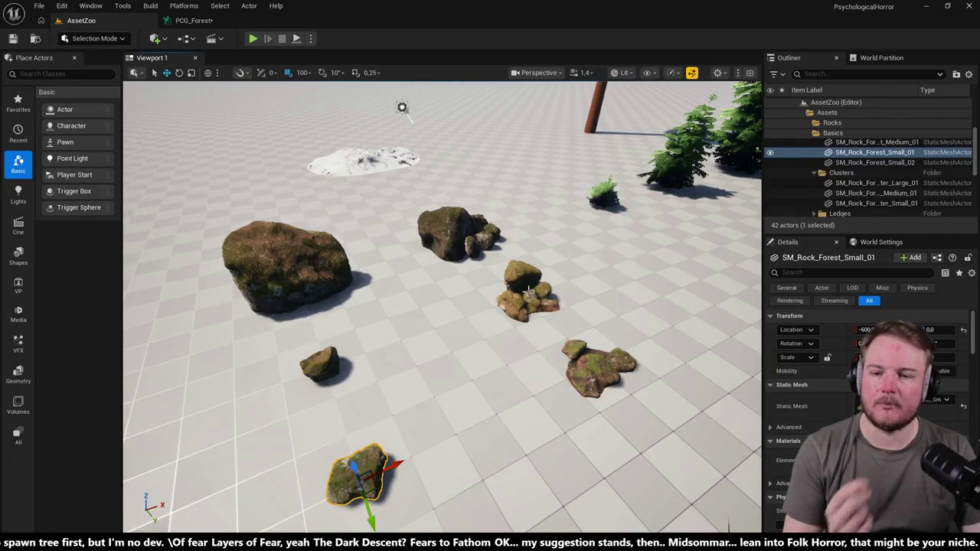
click(194, 20)
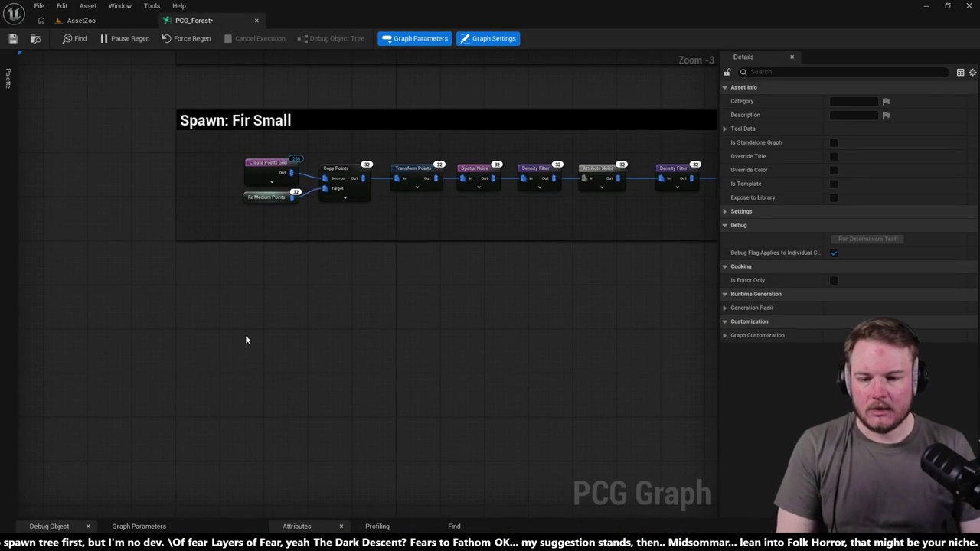
Step: Add a Landscape Data node below Spawn: Fir Small
right_click(246, 339)
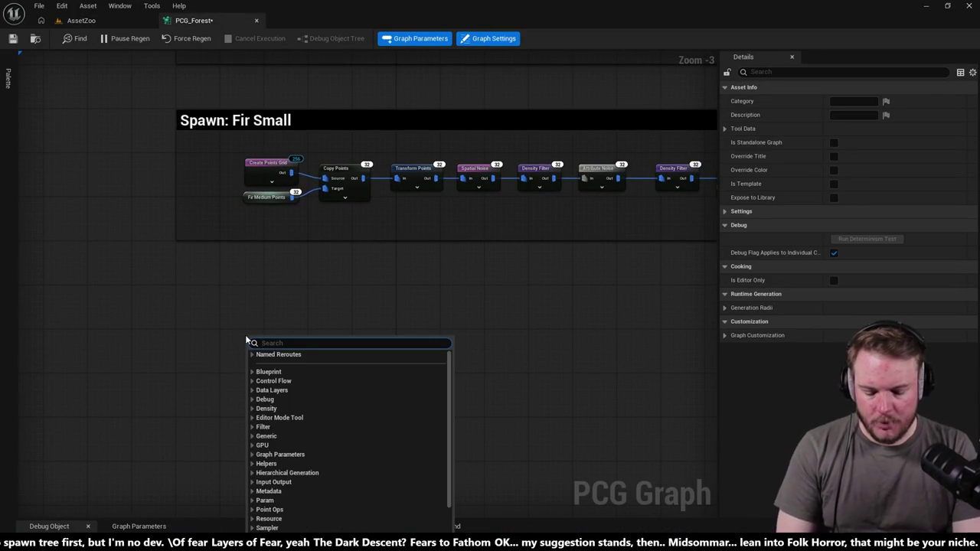
text(landsc)
key(Return)
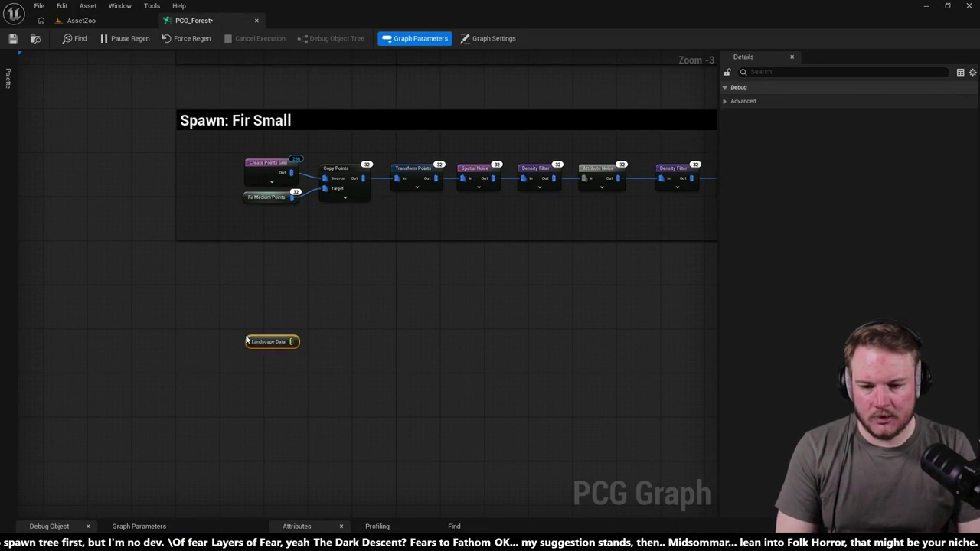
drag(296, 286, 255, 319)
scroll(176, 339, down, 8)
scroll(433, 308, up, 7)
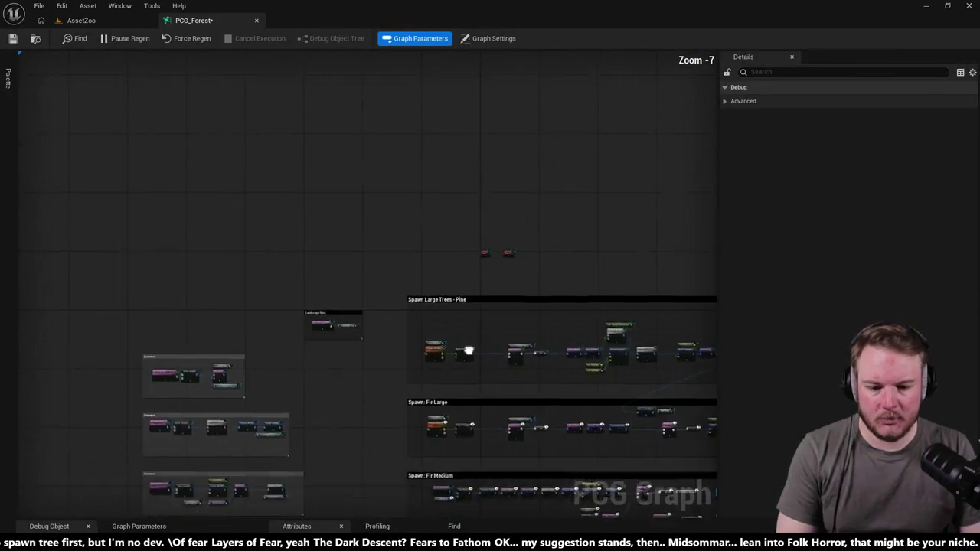
Step: Select the Pine spawn nodes, paste a copy, and delete the stray floating node
mouse_move(368, 293)
mouse_down()
mouse_move(452, 315)
mouse_move(386, 272)
mouse_move(356, 269)
mouse_up()
mouse_move(298, 242)
mouse_down()
mouse_move(533, 303)
mouse_move(628, 314)
mouse_move(673, 292)
mouse_up()
mouse_move(475, 371)
mouse_down()
mouse_move(477, 299)
mouse_move(515, 119)
mouse_up()
drag(481, 492, 481, 301)
scroll(491, 153, down, 1)
key(ctrl+v)
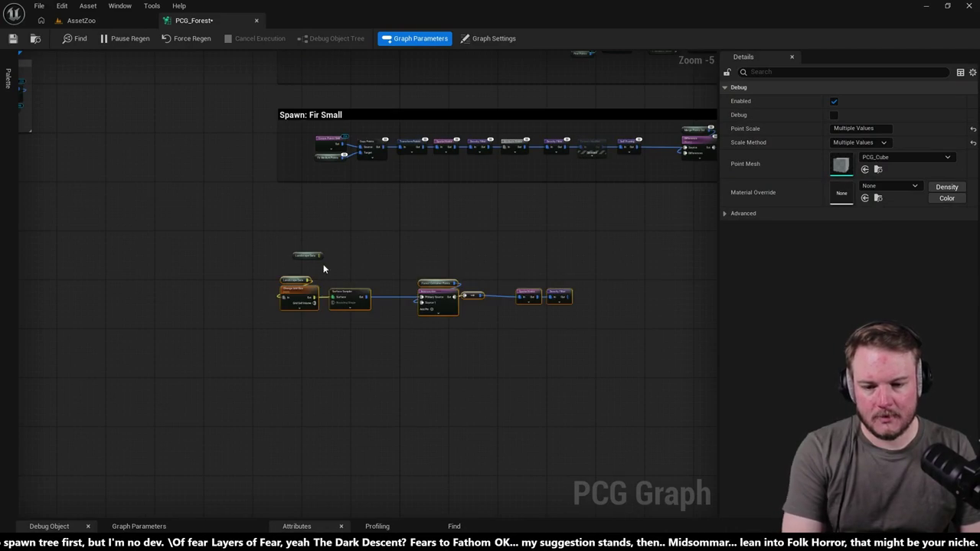
click(308, 255)
key(Delete)
mouse_move(306, 258)
mouse_down()
mouse_move(540, 325)
mouse_move(320, 285)
mouse_move(369, 252)
mouse_move(348, 266)
mouse_up()
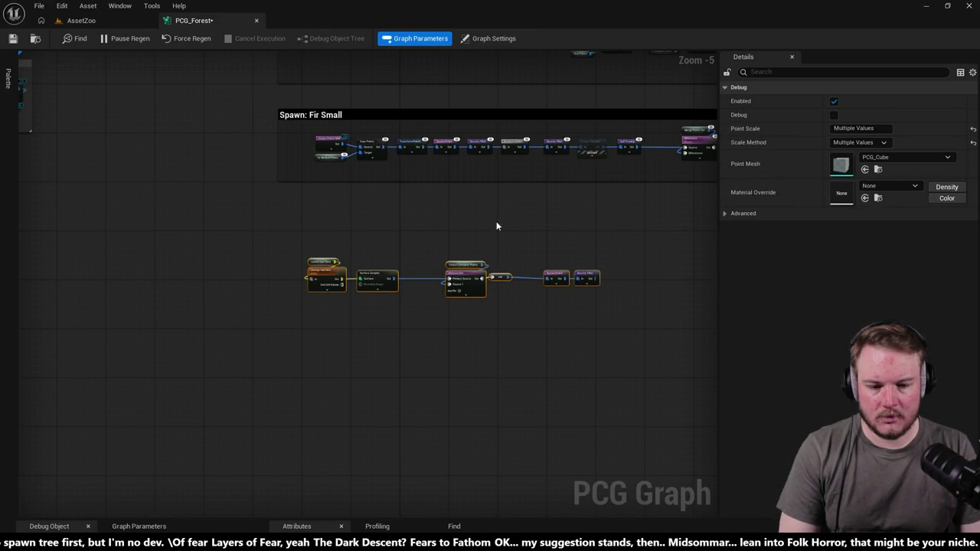
scroll(506, 238, up, 4)
Step: Inspect the Density Filter and Spatial Noise nodes
click(467, 337)
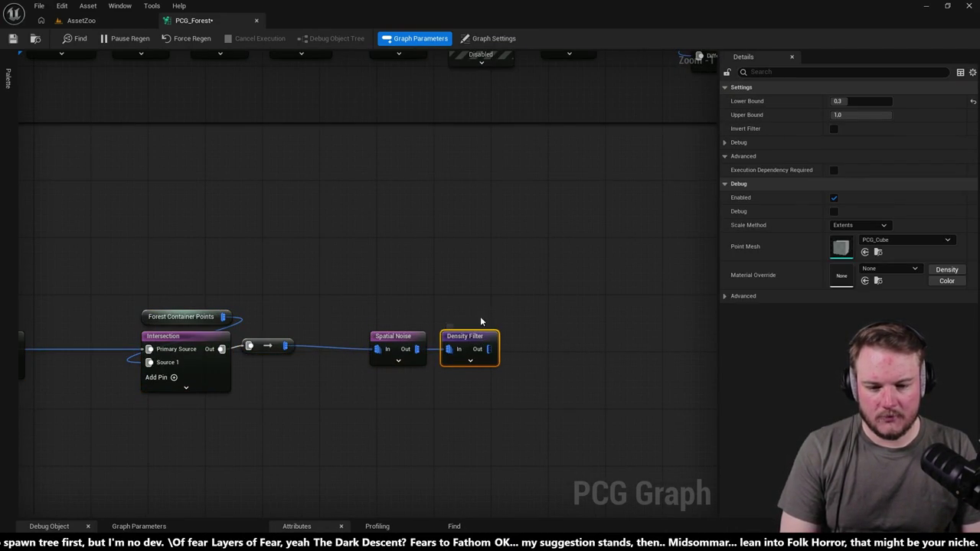
click(326, 268)
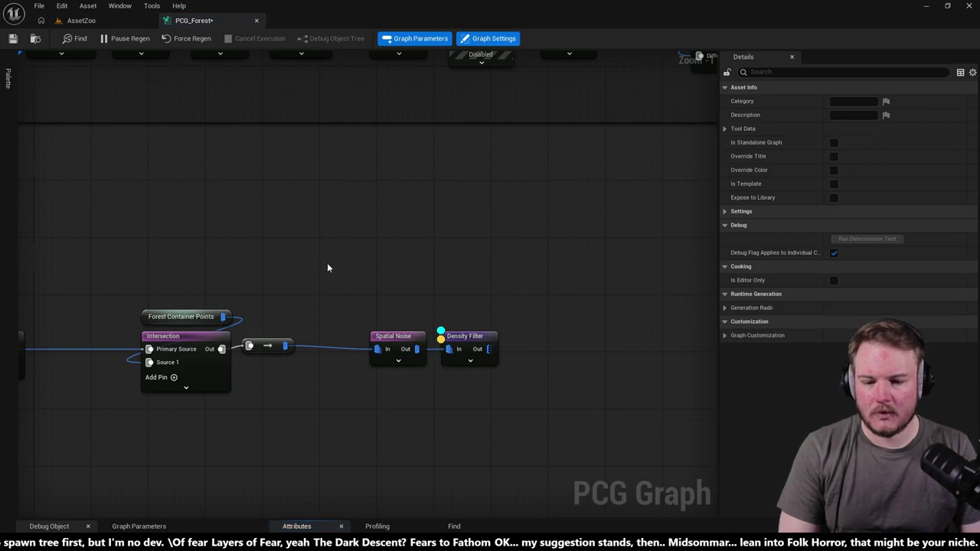
drag(326, 268, 411, 206)
click(478, 277)
Step: Load the SandboxForest level through File > Recent Levels
click(77, 20)
click(39, 6)
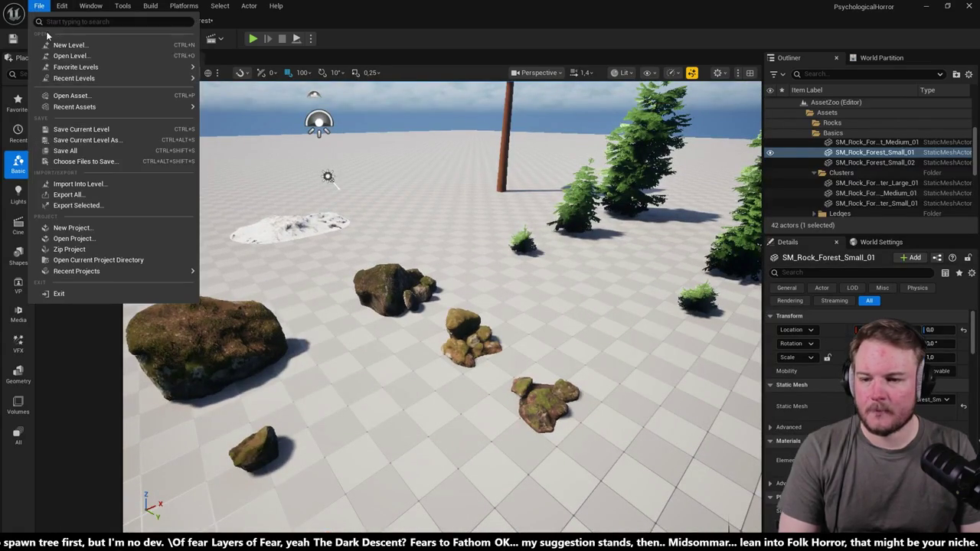
mouse_move(177, 79)
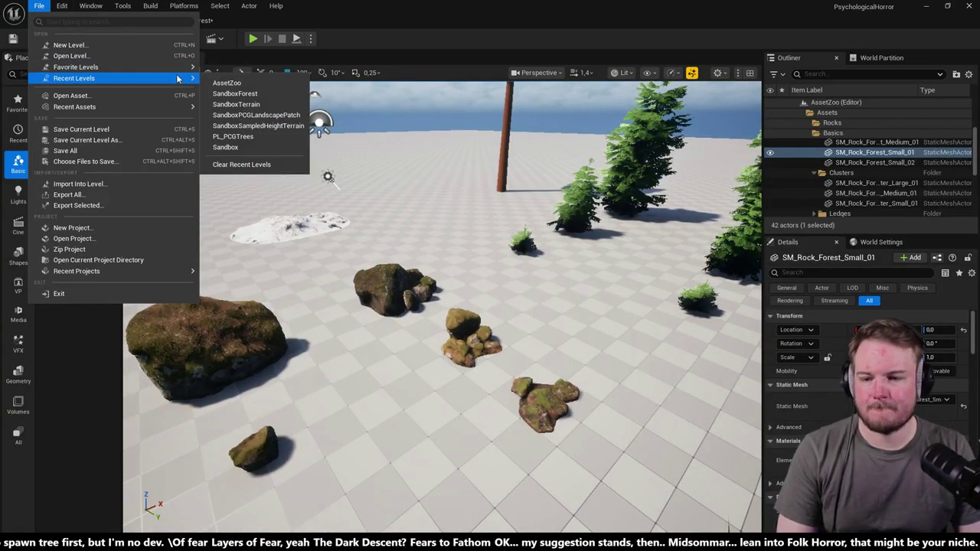
click(233, 93)
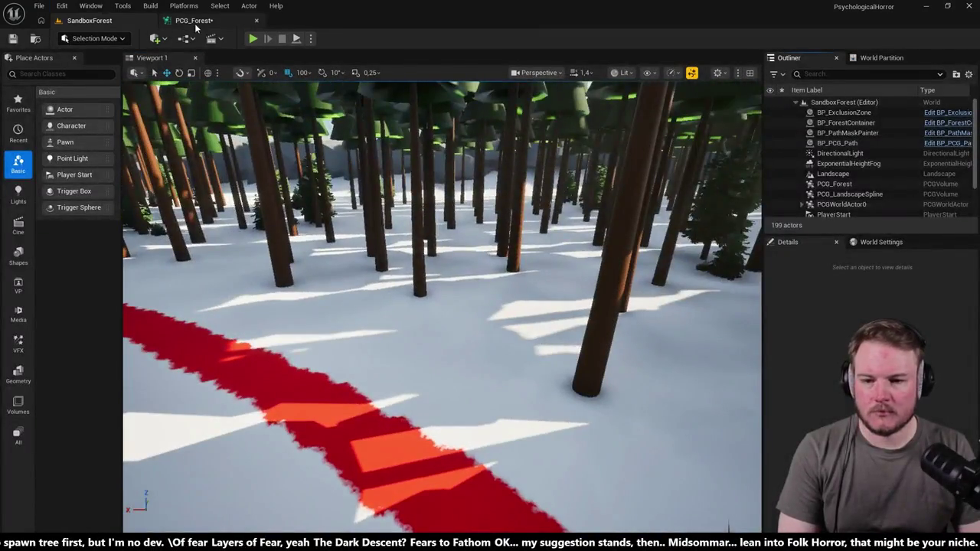
Step: Return to the PCG_Forest graph, open the Debug Object and Attributes panels, and deselect Spatial Noise
click(193, 21)
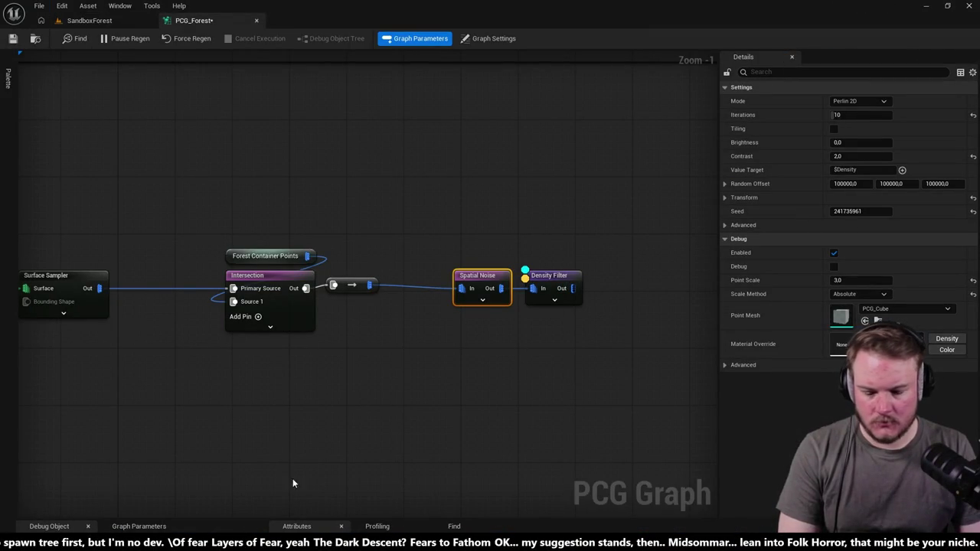
click(318, 524)
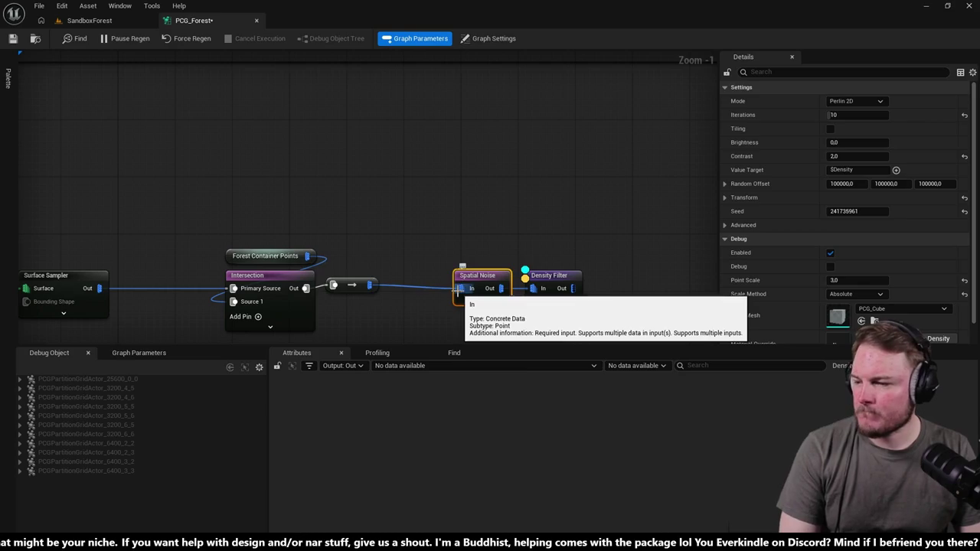
click(498, 204)
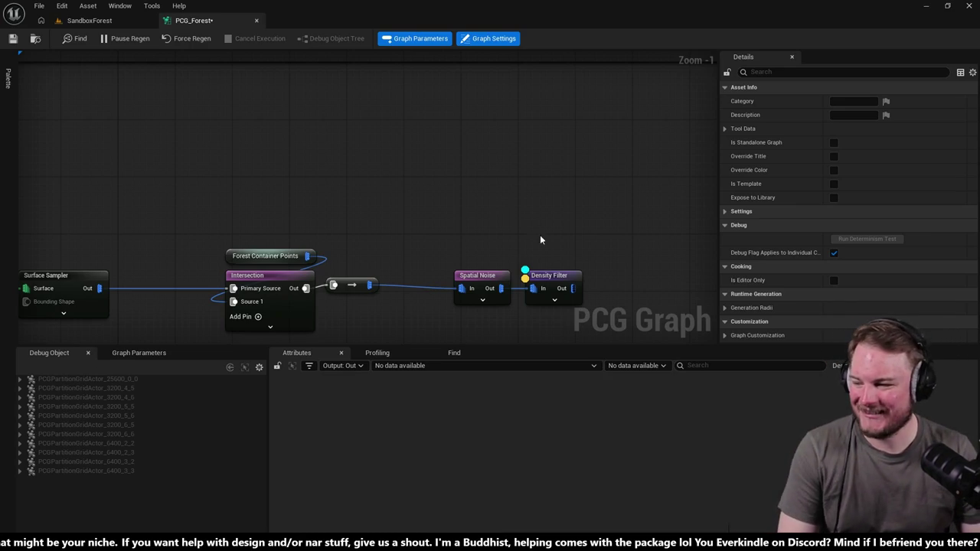
Step: Straighten Spatial Noise and Density Filter into one row with Intersection, then preview the forest
drag(534, 221, 503, 162)
click(452, 217)
drag(451, 217, 433, 219)
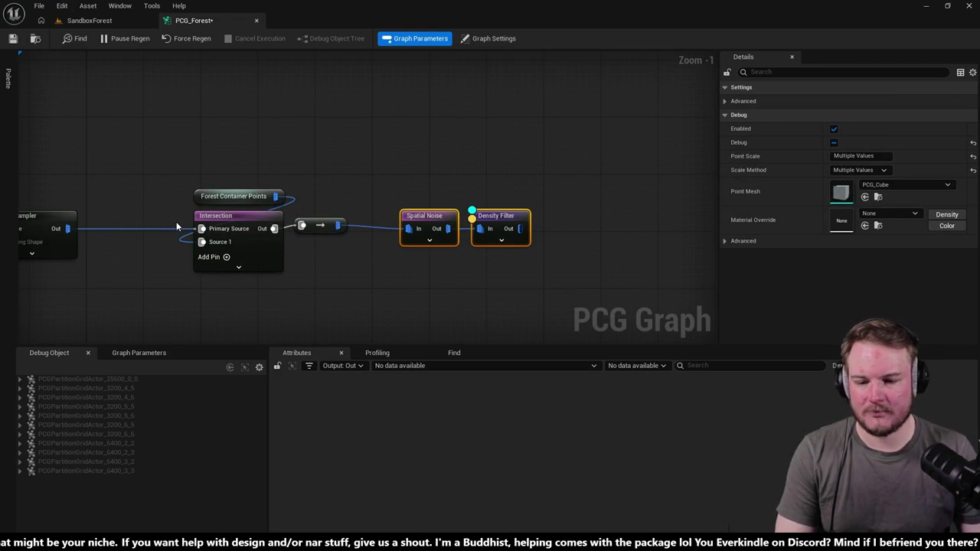
ctrl+click(230, 215)
key(q)
click(623, 279)
click(509, 225)
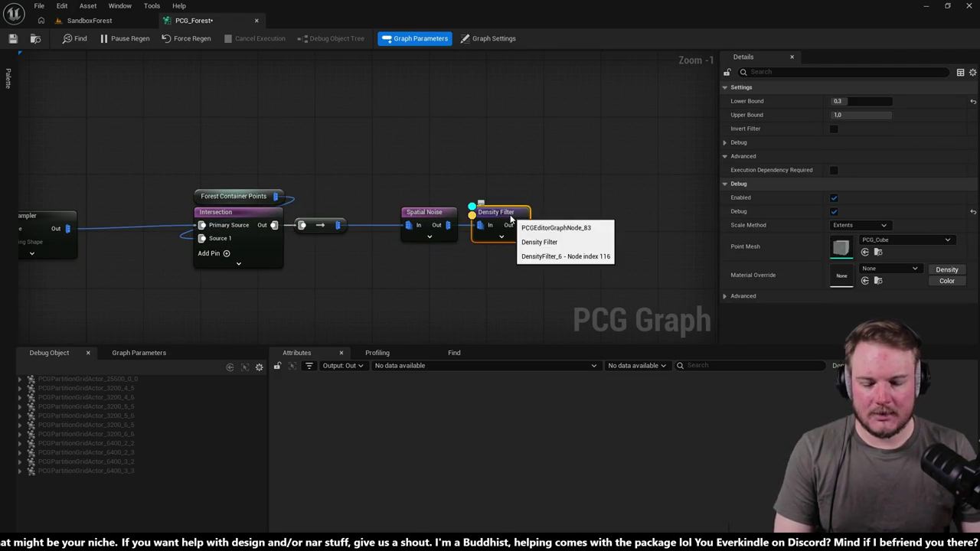
click(89, 20)
drag(379, 167, 426, 360)
Step: Turn off debug display on the Fir Medium and Fir Small spawners with D
click(222, 21)
scroll(379, 183, down, 5)
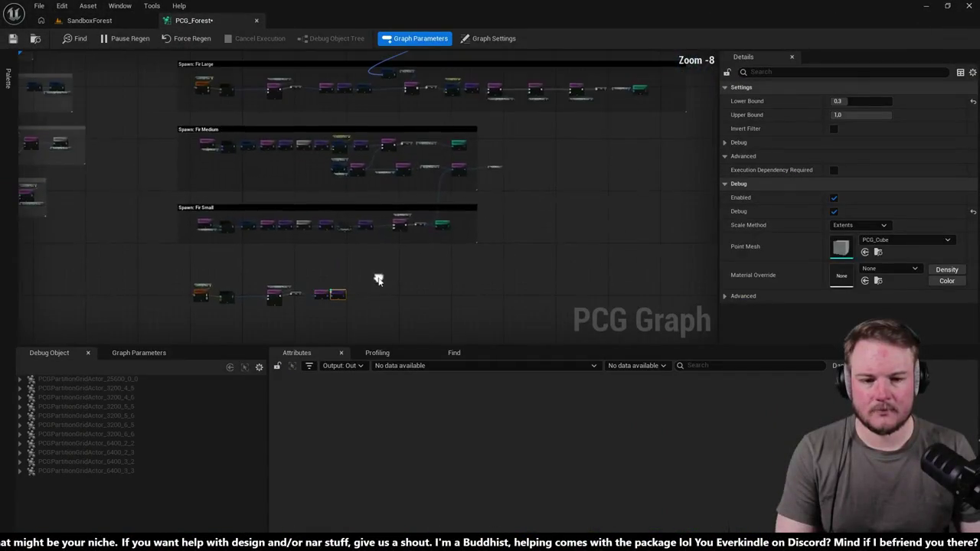
mouse_move(507, 160)
mouse_down()
mouse_move(424, 192)
mouse_move(394, 254)
mouse_up()
click(415, 206)
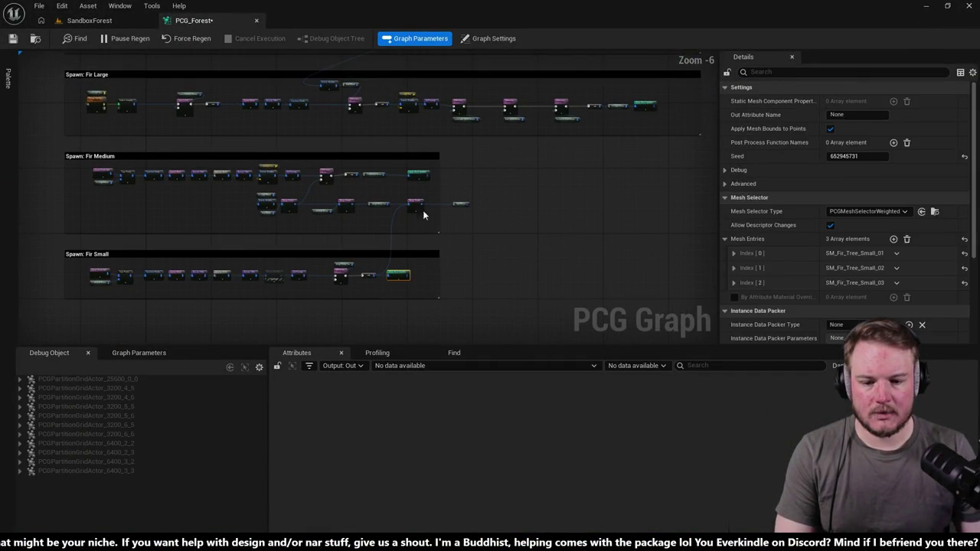
click(441, 174)
drag(441, 174, 396, 201)
click(375, 202)
drag(586, 218, 512, 271)
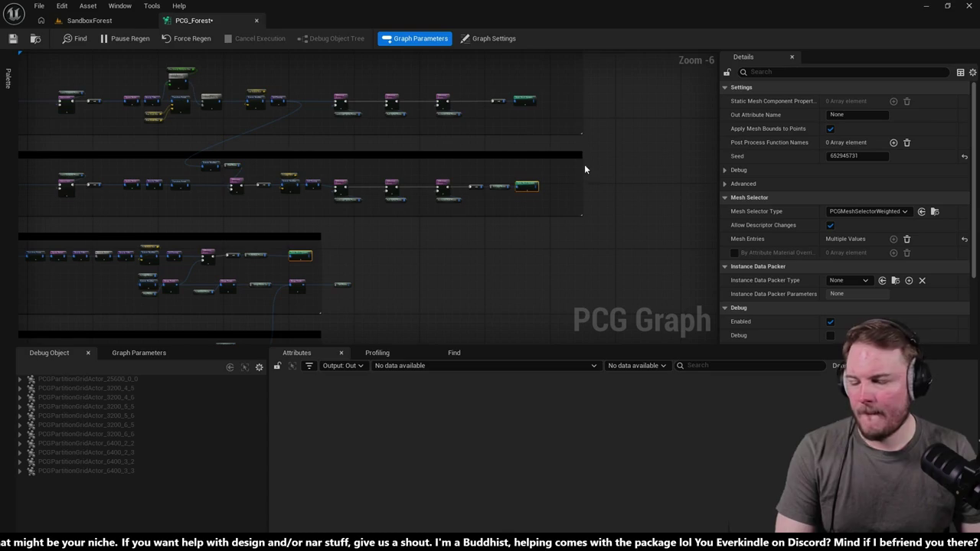
key(d)
drag(486, 201, 662, 65)
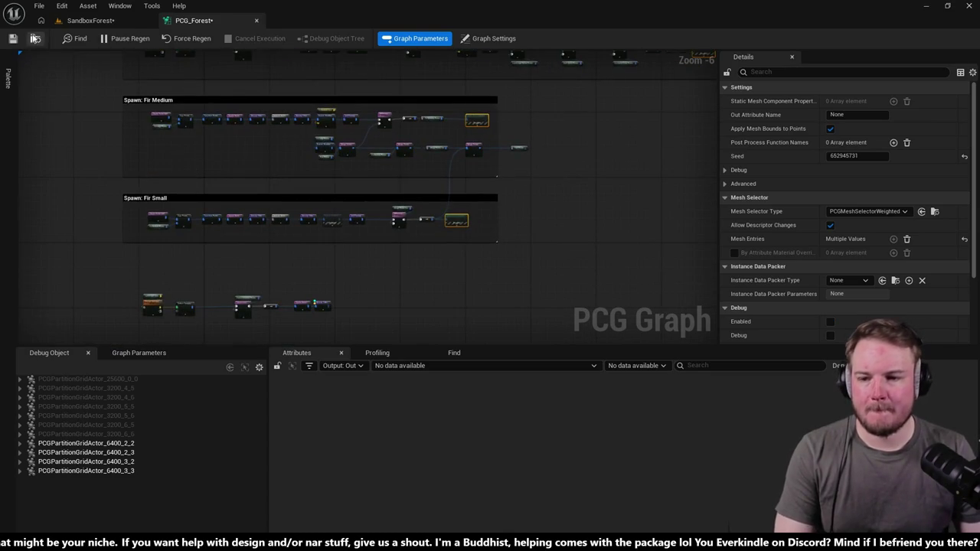
Step: Orbit the SandboxForest viewport to square up the red path and box
click(34, 38)
scroll(392, 175, up, 5)
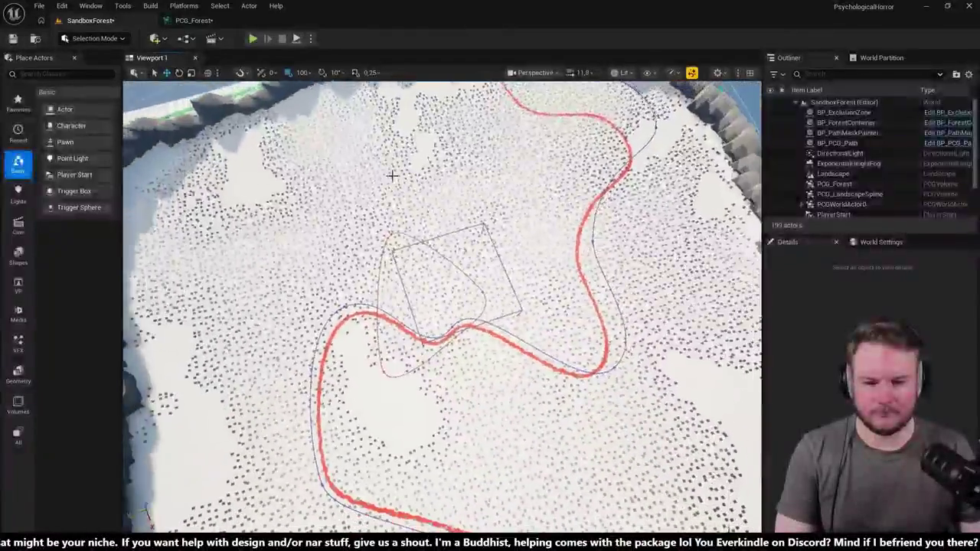
drag(392, 175, 477, 175)
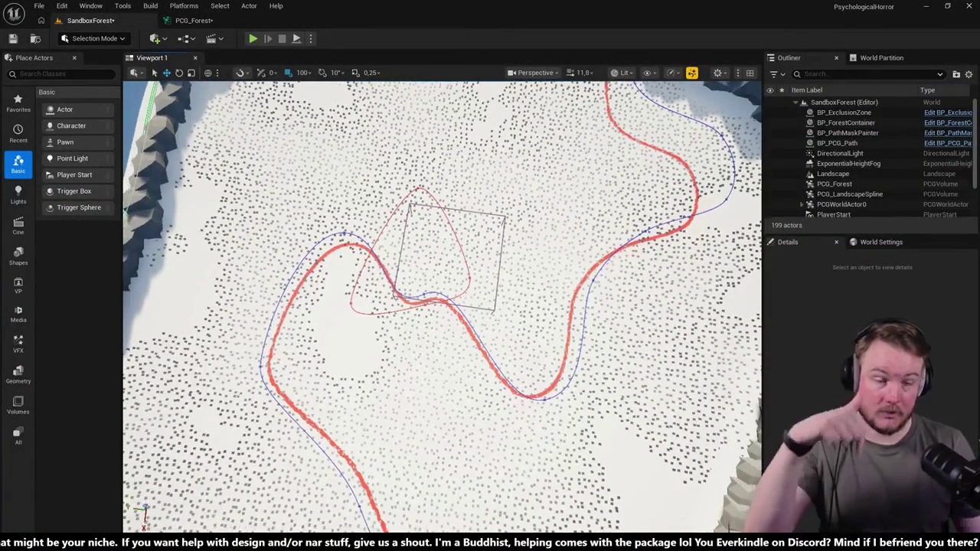
Step: Pop the PCG_Forest graph out as a floating window and enlarge it
drag(362, 194, 362, 193)
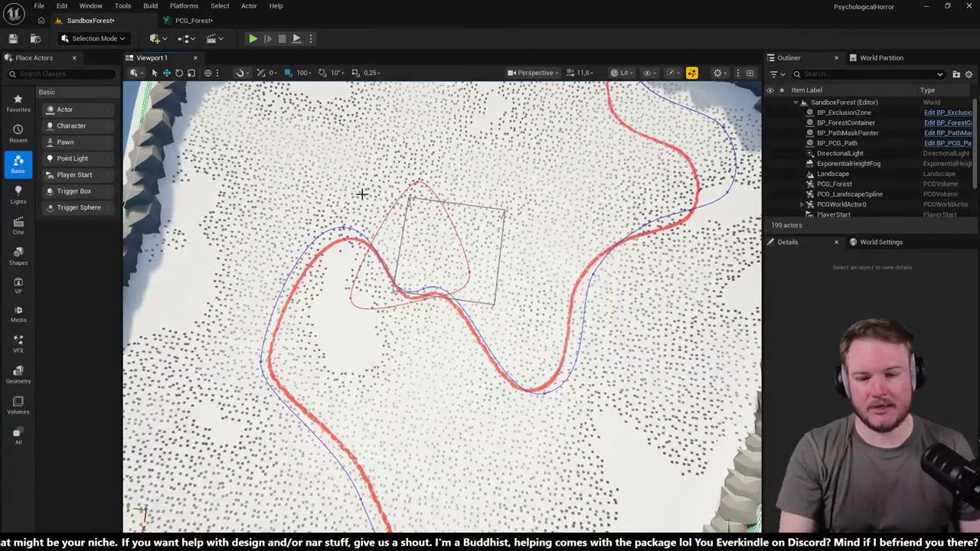
click(191, 19)
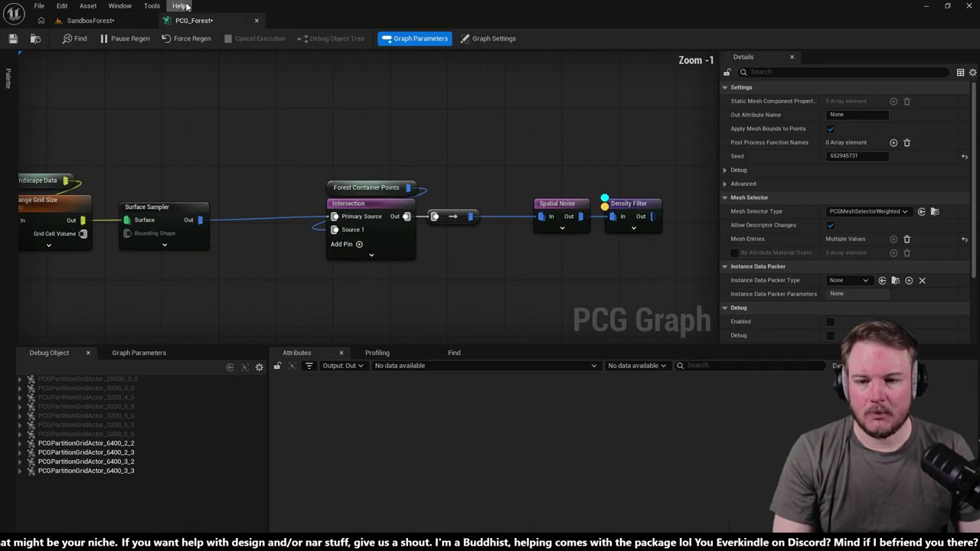
mouse_move(194, 20)
mouse_down()
mouse_move(529, 38)
mouse_move(532, 57)
mouse_up()
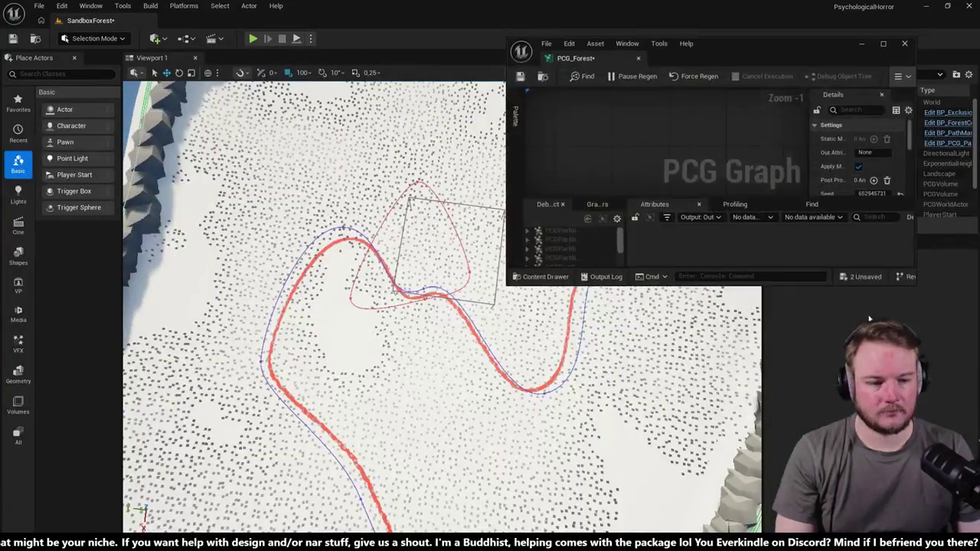
mouse_move(918, 284)
mouse_down()
mouse_move(917, 326)
mouse_move(977, 415)
mouse_up()
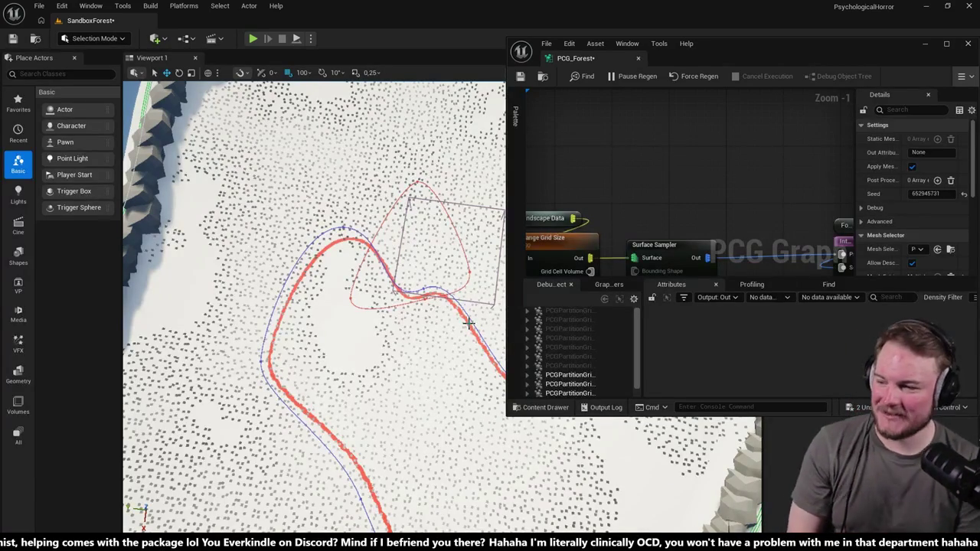
Step: Frame an overhead view of the whole forest and move the graph window bottom right
drag(469, 323, 460, 383)
mouse_move(390, 316)
mouse_down()
mouse_move(389, 337)
mouse_move(389, 315)
mouse_up()
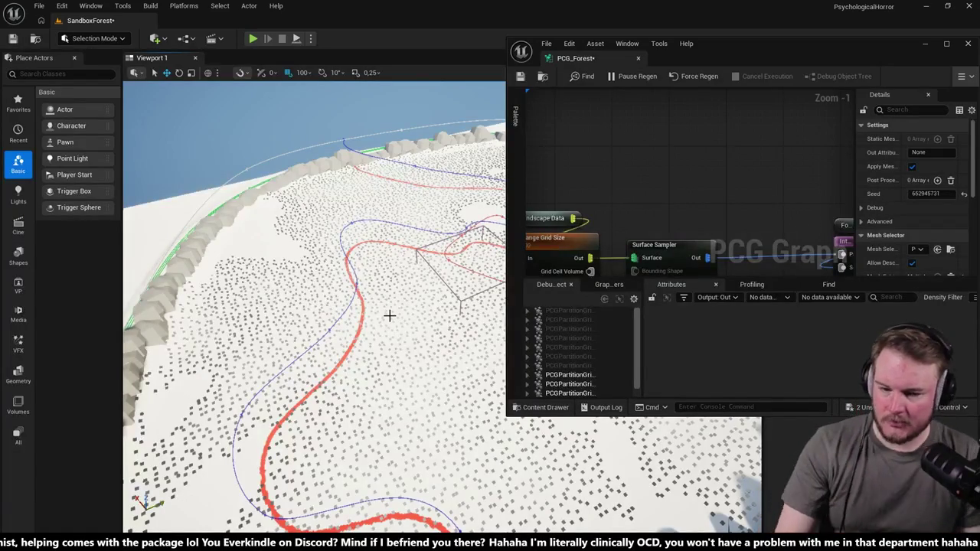
mouse_move(729, 47)
mouse_down()
mouse_move(711, 76)
mouse_move(604, 89)
mouse_move(791, 91)
mouse_move(962, 166)
mouse_move(842, 181)
mouse_move(892, 450)
mouse_up()
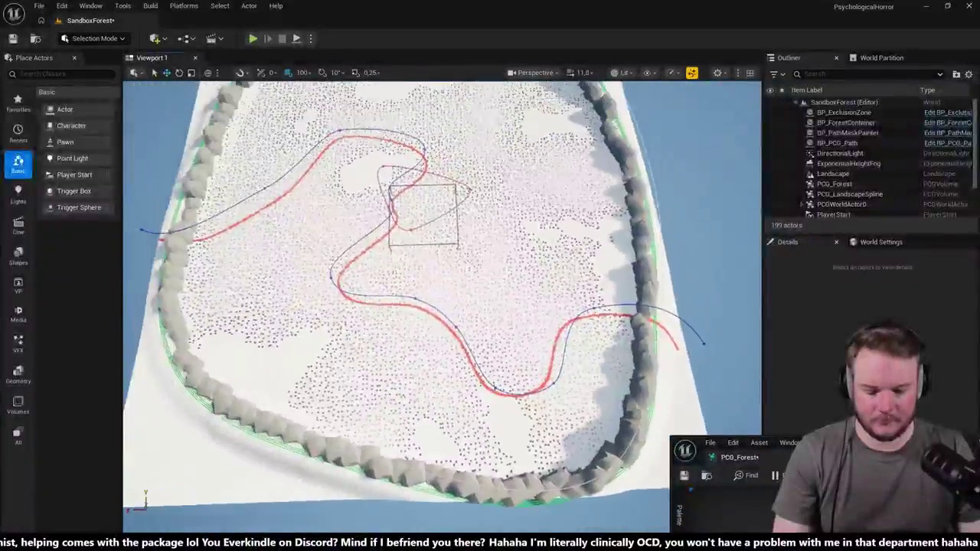
scroll(393, 134, up, 5)
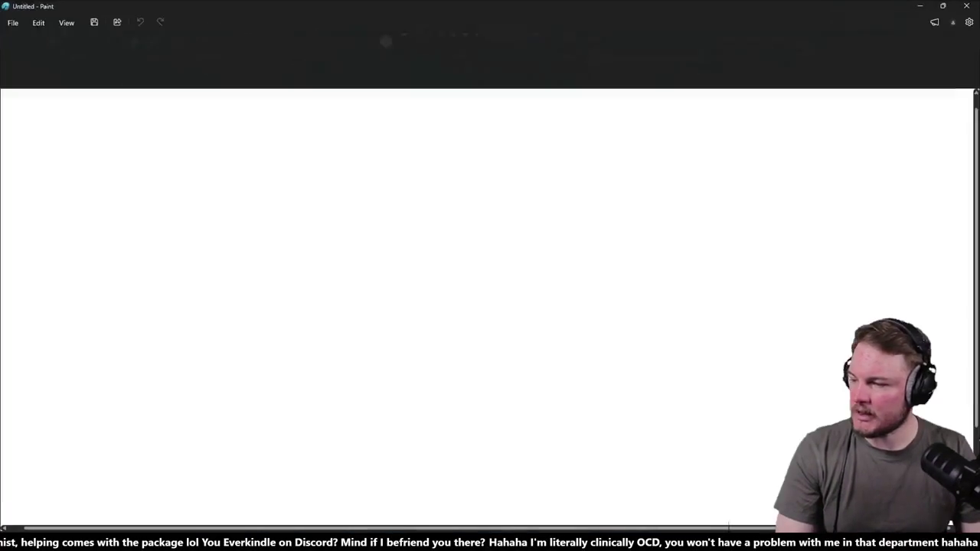
Step: Paste the editor screenshot and pick green with the Brush tool
key(ctrl+v)
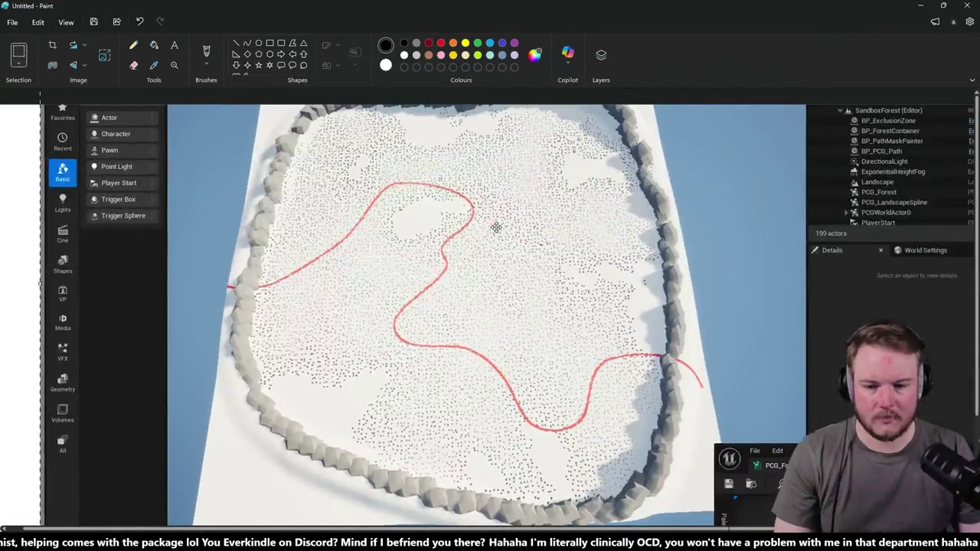
key(ctrl+z)
key(ctrl+v)
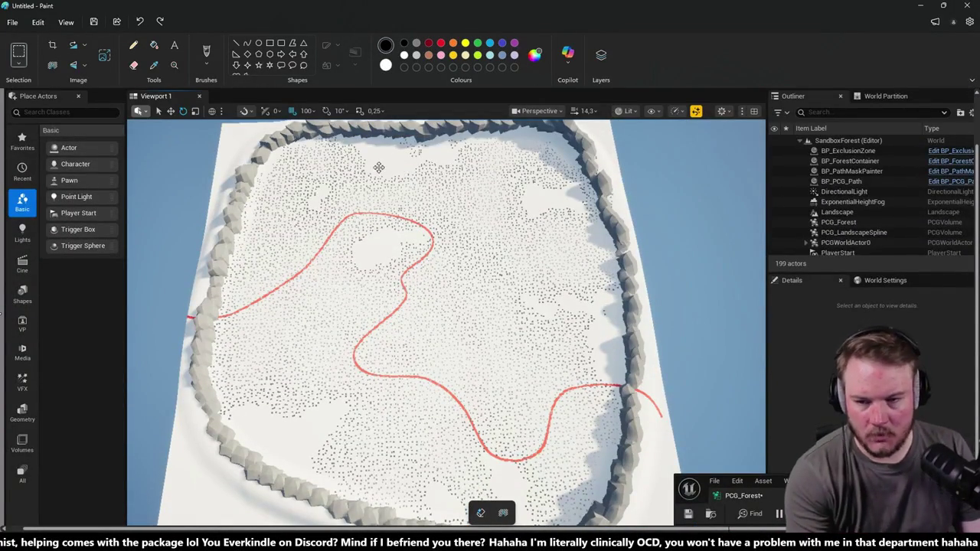
click(441, 44)
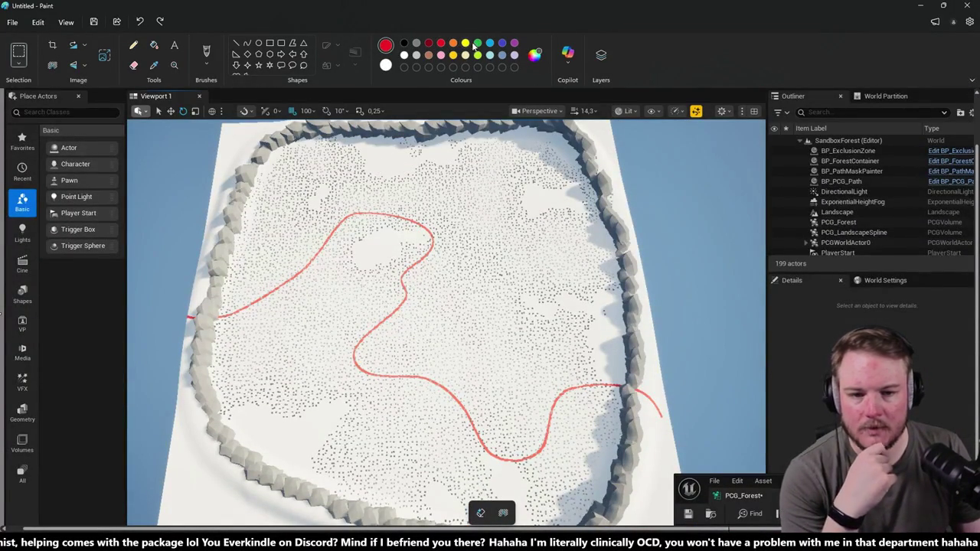
click(477, 44)
click(206, 53)
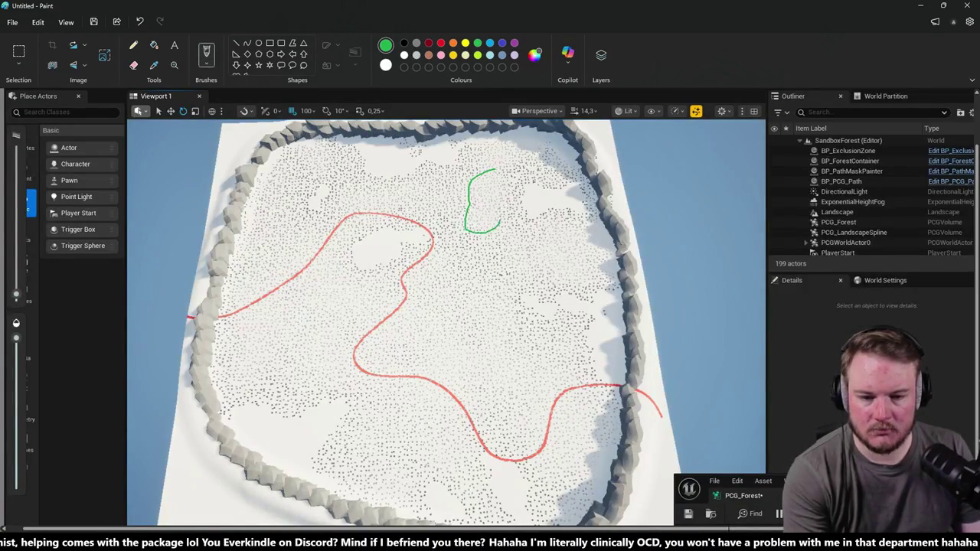
Step: Draw green loops around the tree patches beside the red path
drag(540, 231, 553, 282)
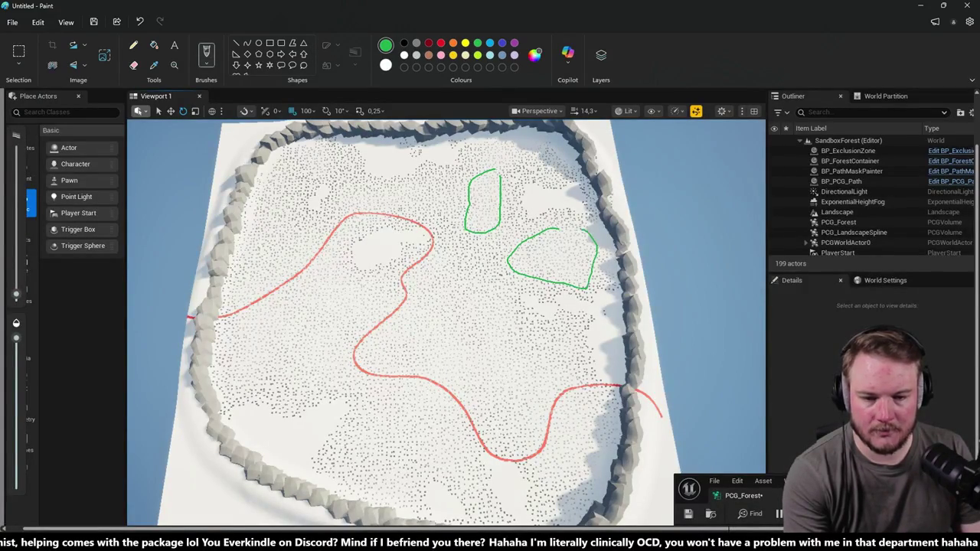
mouse_move(402, 188)
mouse_down()
mouse_move(237, 284)
mouse_move(268, 359)
mouse_move(354, 348)
mouse_up()
drag(308, 327, 331, 300)
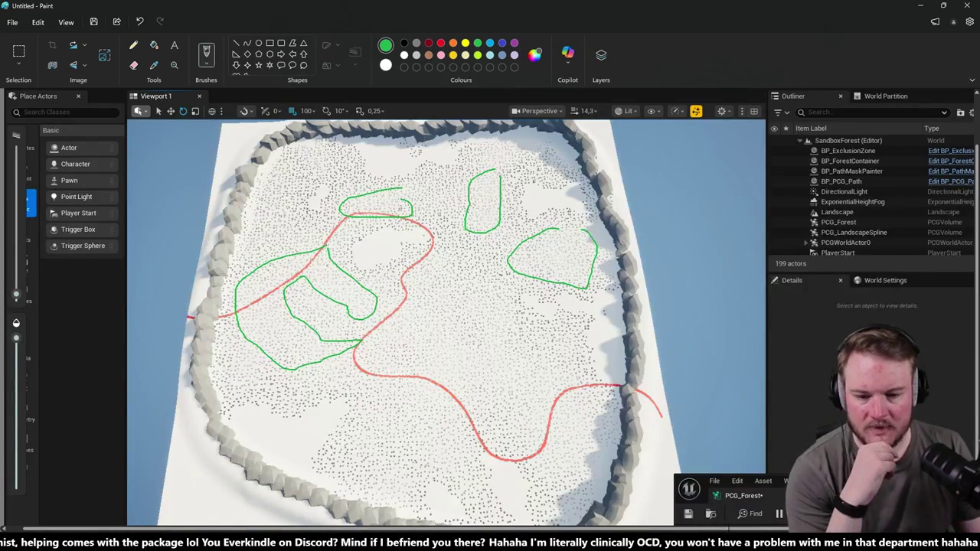
mouse_move(443, 343)
mouse_down()
mouse_move(460, 379)
mouse_move(563, 452)
mouse_up()
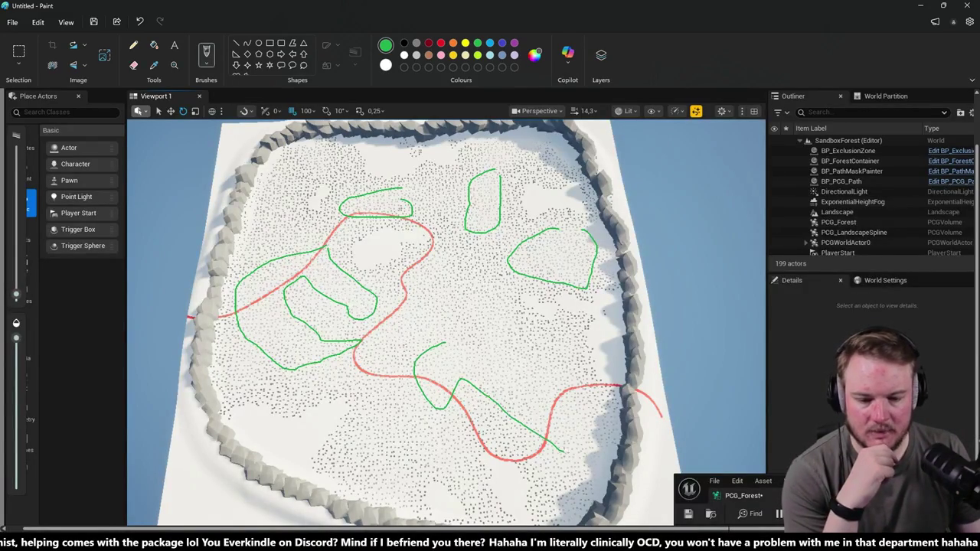
drag(585, 399, 460, 342)
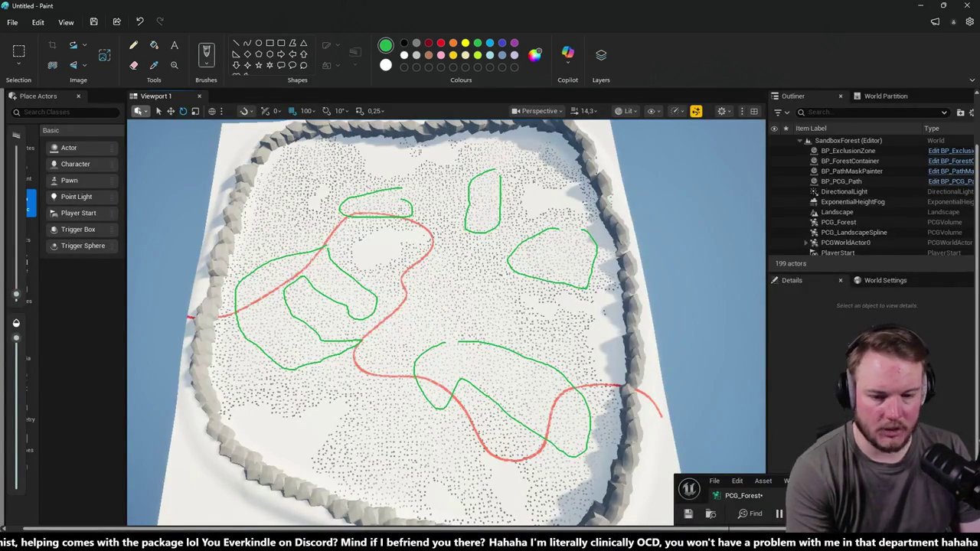
mouse_move(602, 315)
mouse_down()
mouse_move(561, 355)
mouse_move(602, 383)
mouse_up()
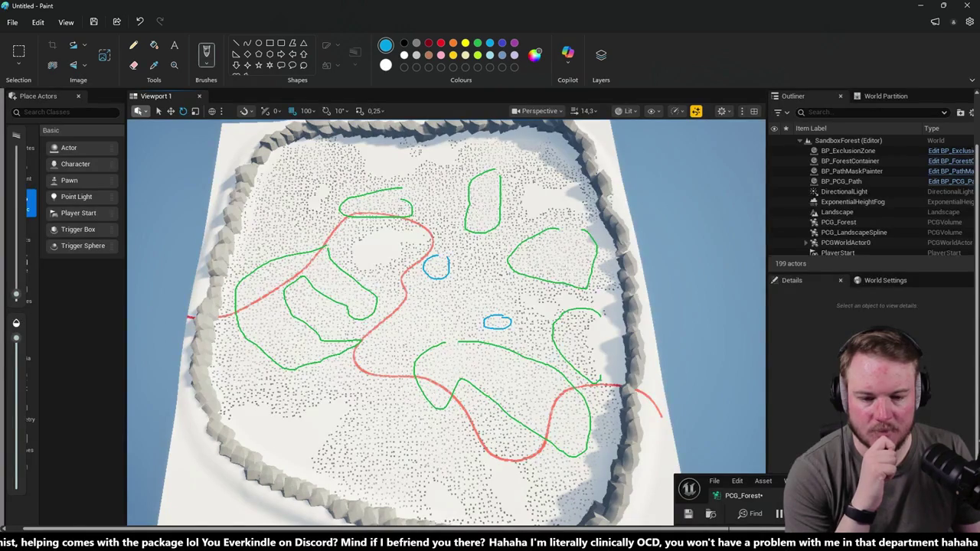
Step: Mark small blue circles and a dot on the patches, then minimise Paint
drag(526, 163, 495, 175)
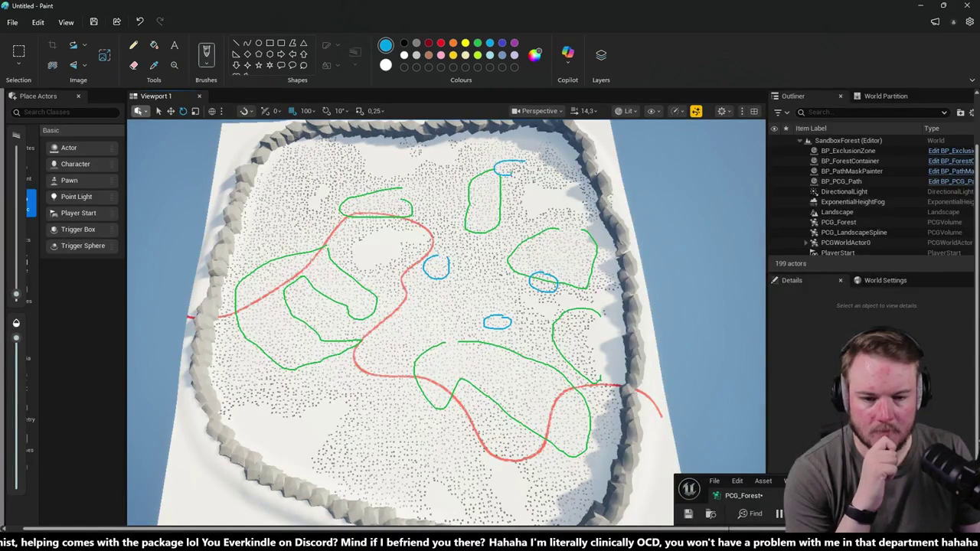
drag(288, 225, 299, 232)
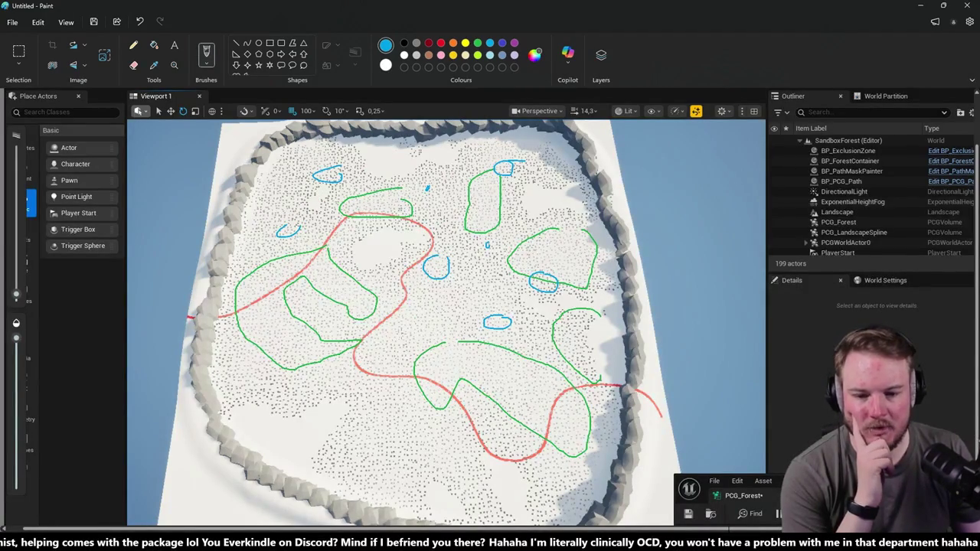
click(304, 310)
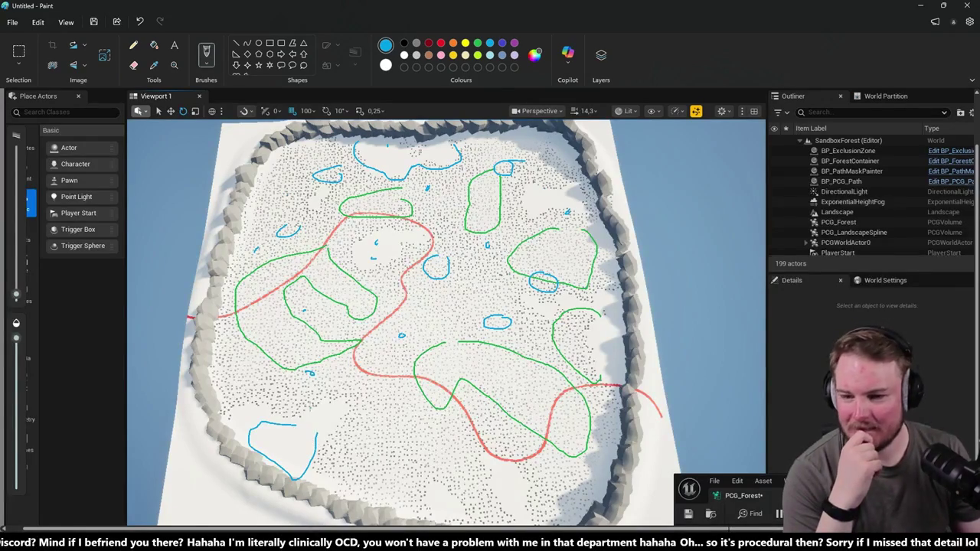
click(919, 5)
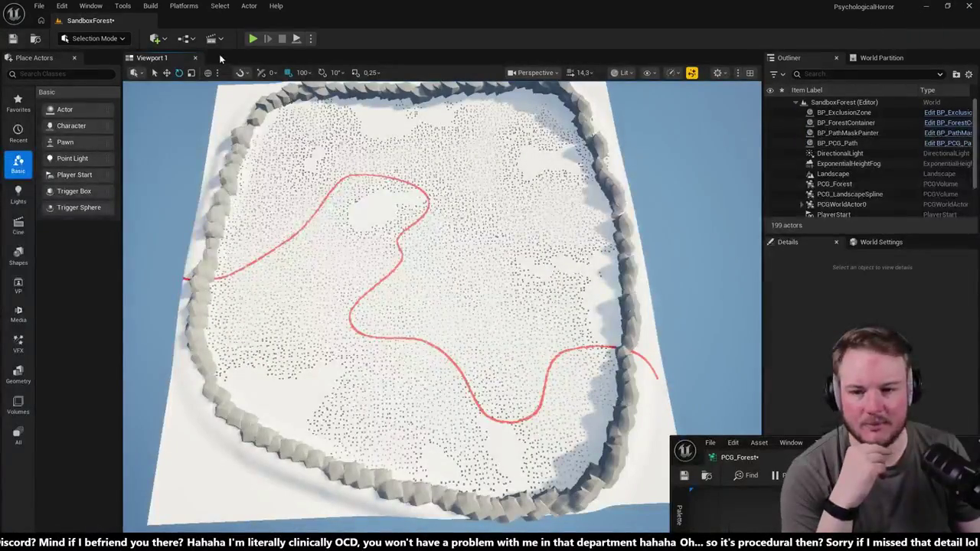
Step: Float the PCG_Forest graph window over the level viewport
double_click(776, 458)
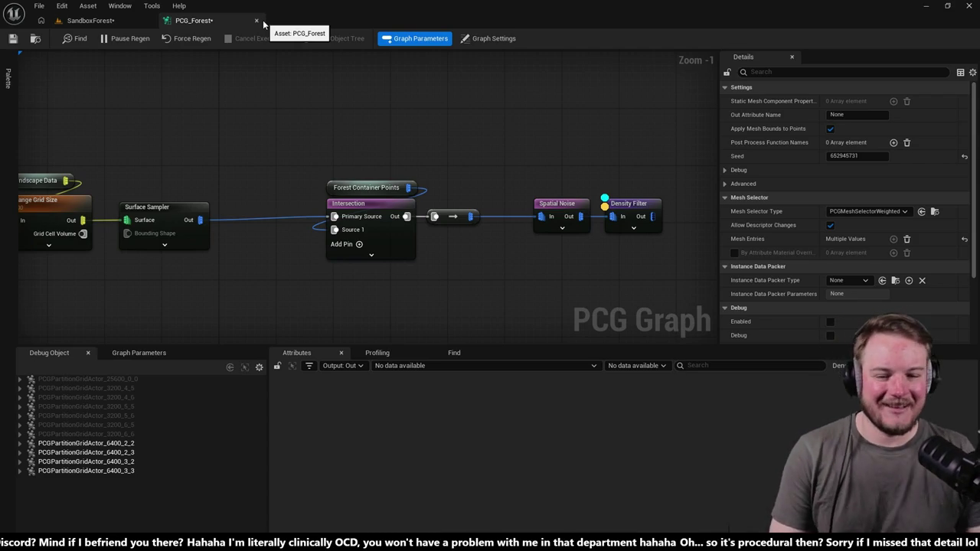
scroll(425, 206, down, 6)
scroll(430, 208, up, 4)
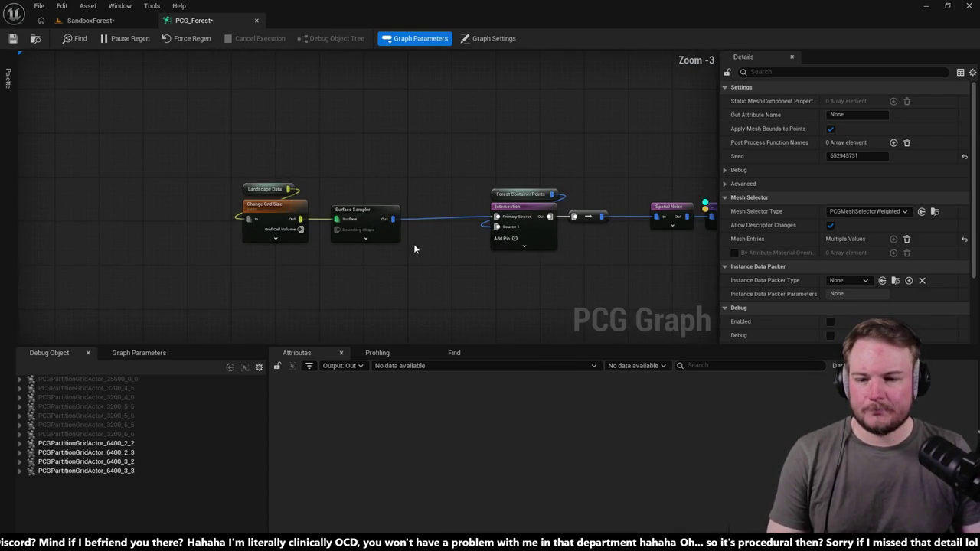
mouse_move(249, 20)
mouse_down()
mouse_move(558, 78)
mouse_move(542, 50)
mouse_up()
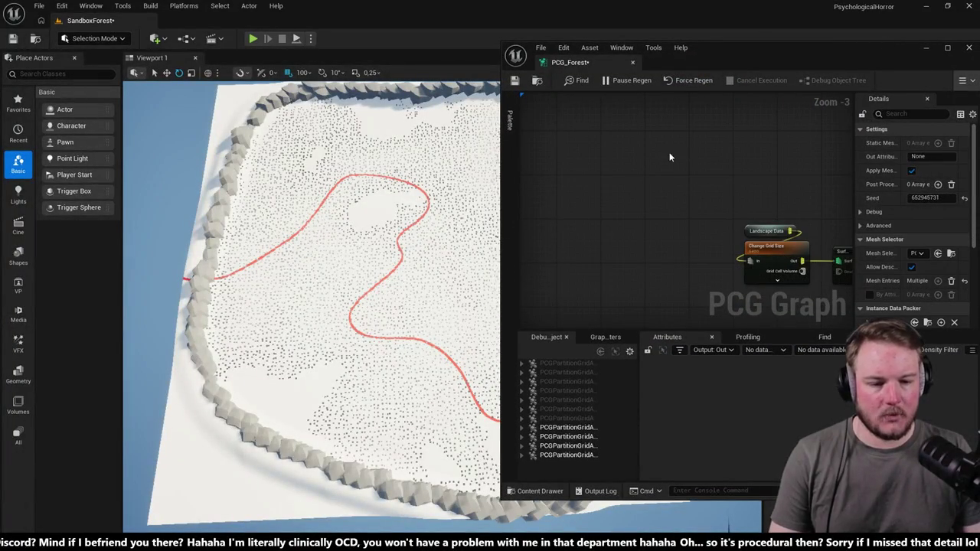
Step: Frame the Spatial Noise and Density Filter nodes and show Spatial Noise's Perlin 2D settings
mouse_move(674, 197)
mouse_down()
mouse_move(633, 158)
mouse_move(735, 182)
mouse_move(635, 163)
mouse_up()
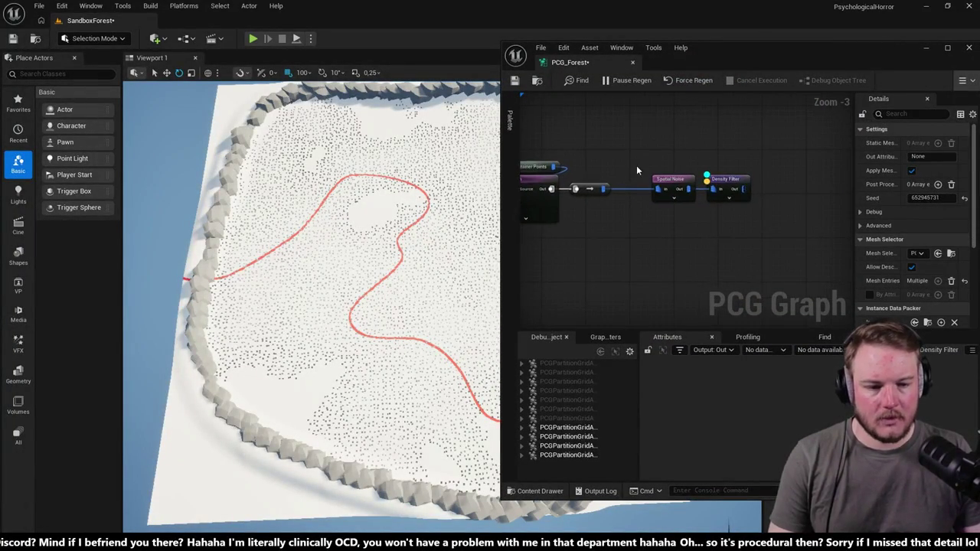
drag(383, 222, 400, 212)
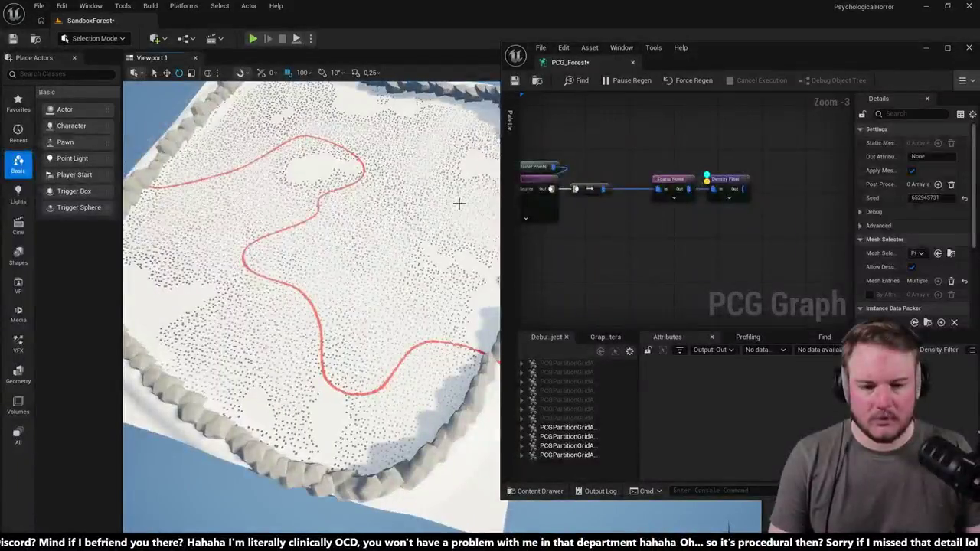
click(718, 179)
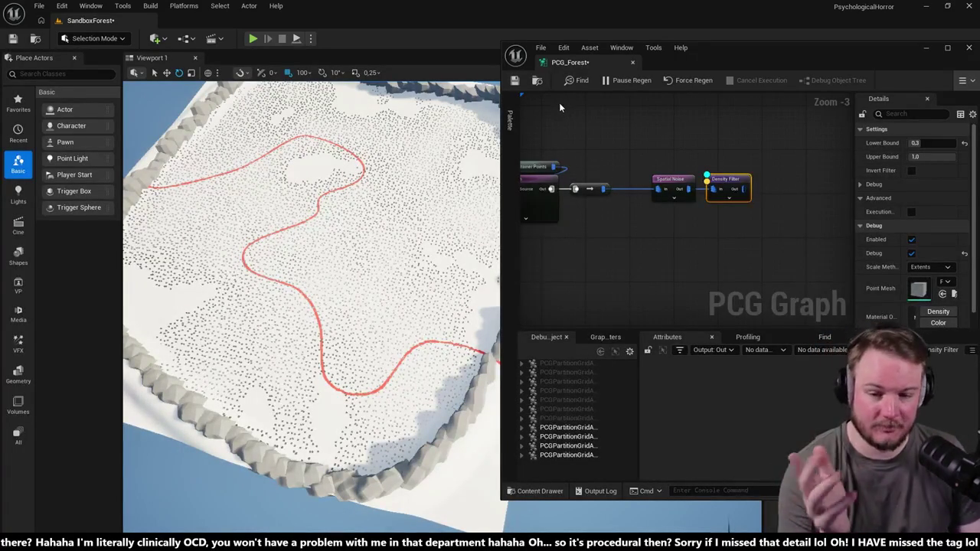
click(667, 178)
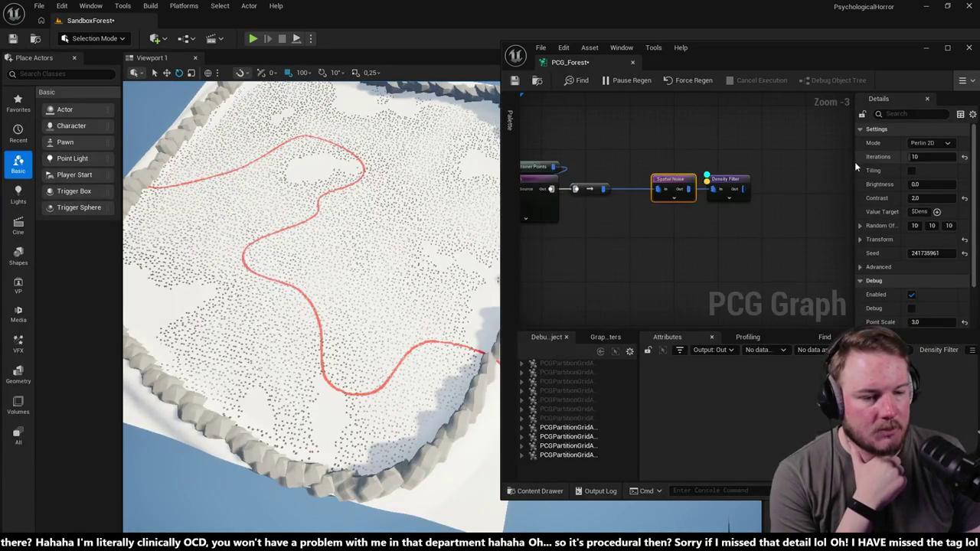
Step: Try Caustic 2D and Voronoi 2D noise modes, then settle on Fractional Brownian 2D
drag(854, 163, 801, 160)
click(892, 144)
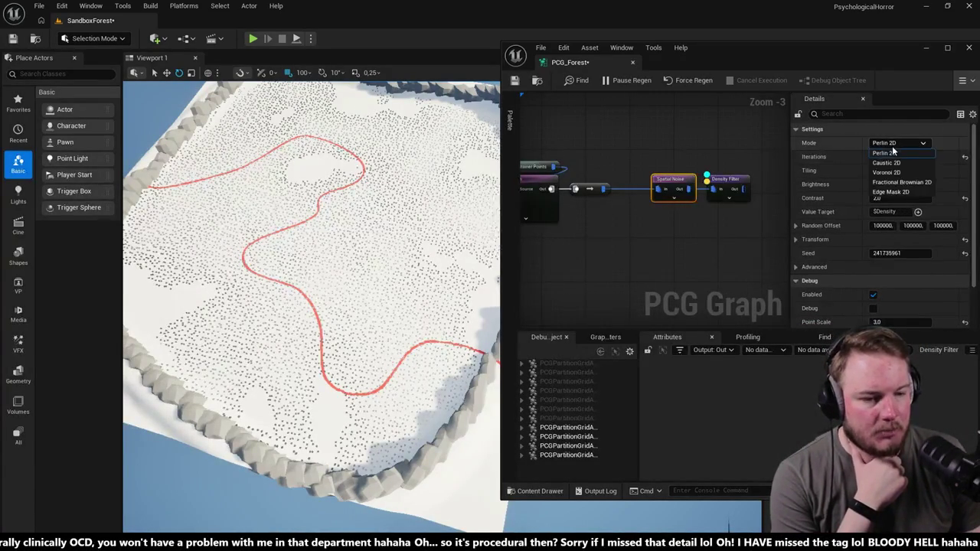
click(897, 160)
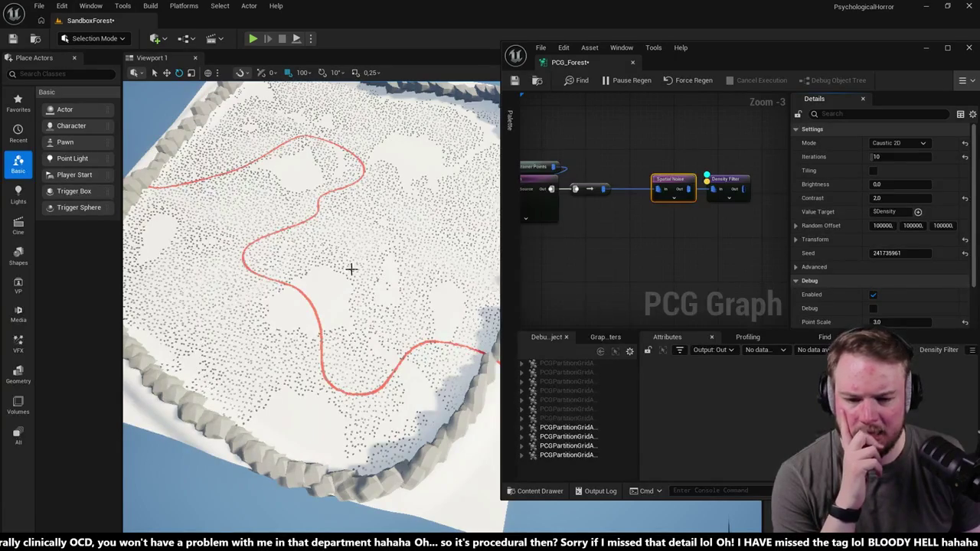
click(890, 143)
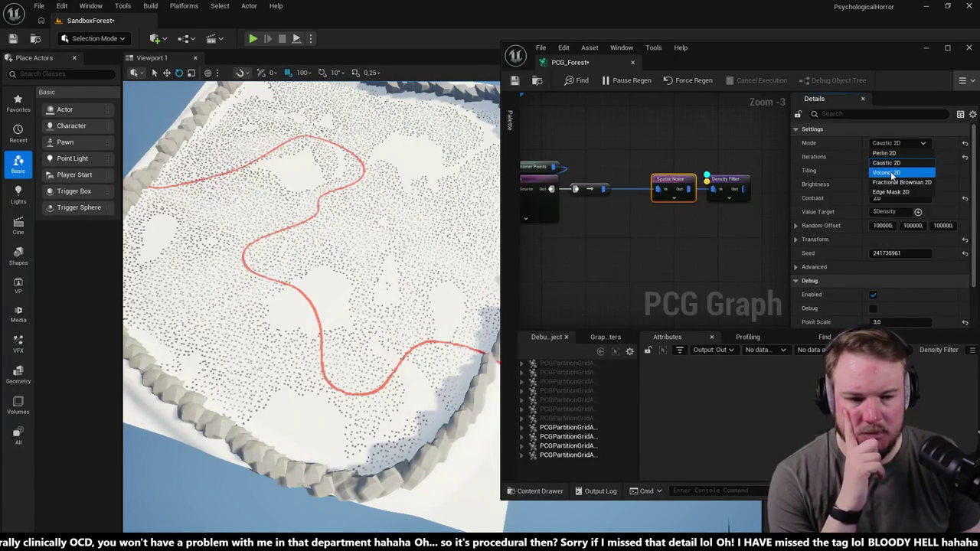
click(896, 176)
click(899, 147)
click(897, 151)
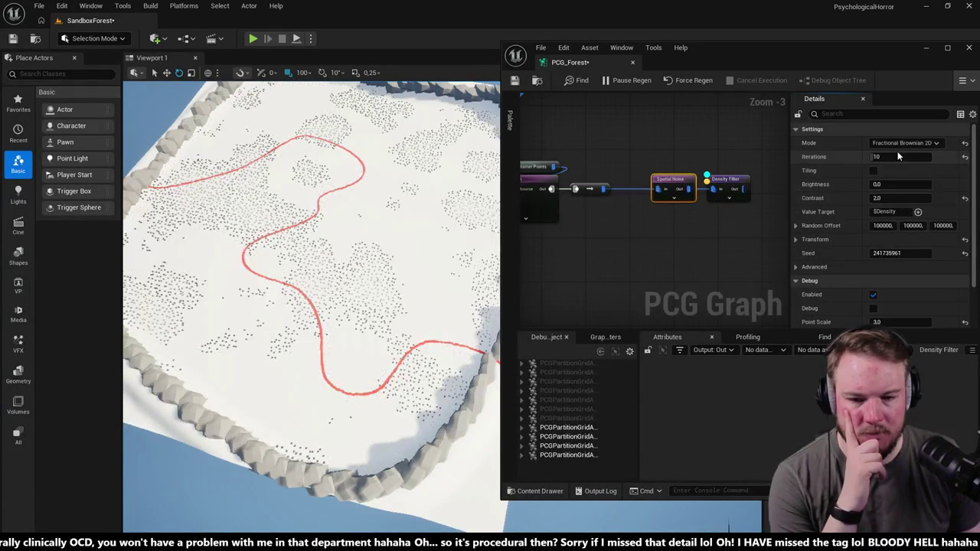
scroll(317, 253, down, 2)
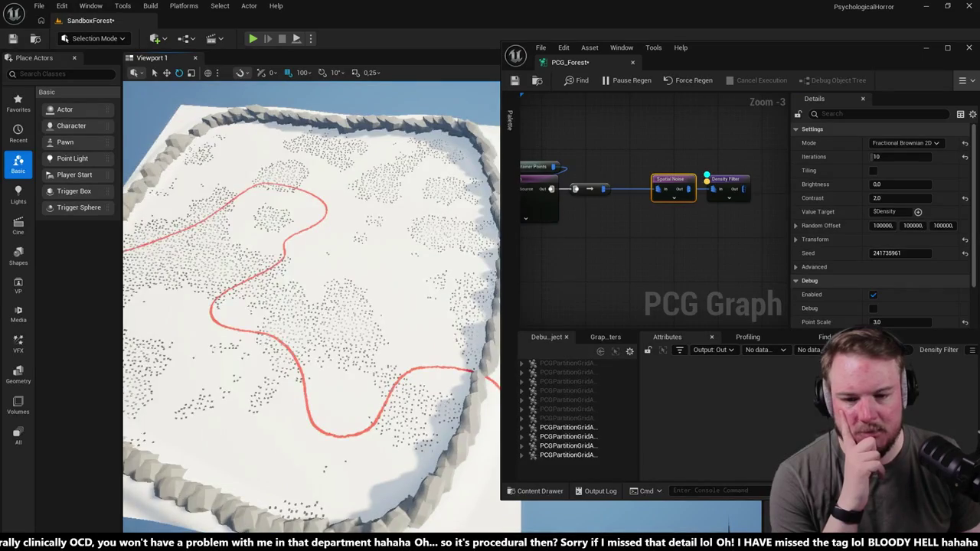